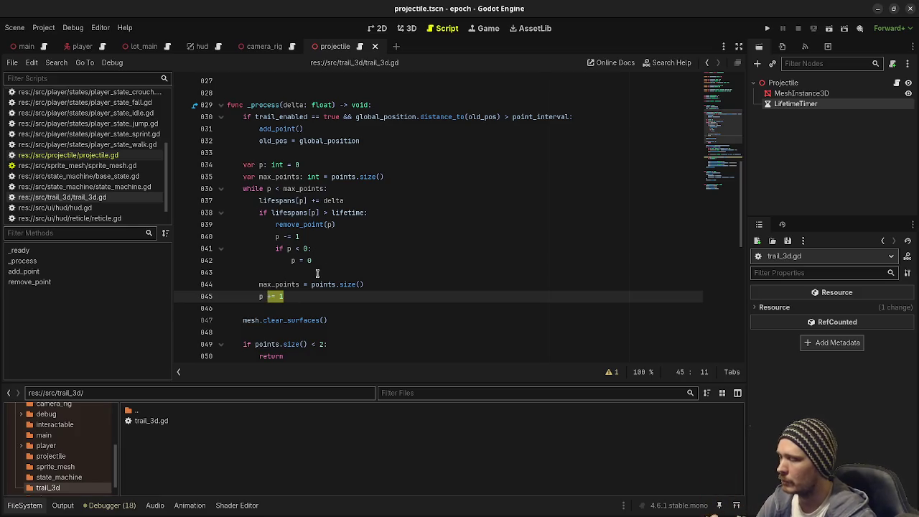
Walk through the trail code: clear_surfaces, the early return, surface_begin, the points loop and the t divisor
scroll(349, 269, "down", 2)
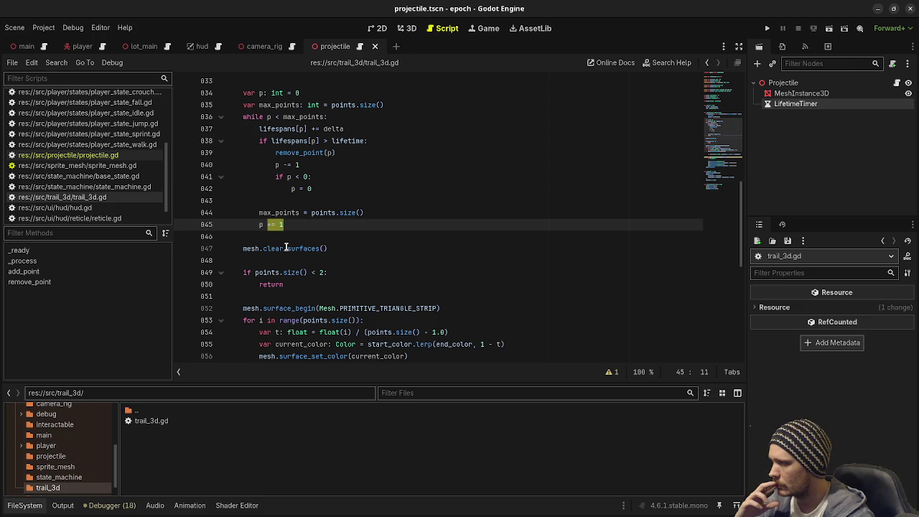
double_click(286, 247)
scroll(290, 254, "down", 1)
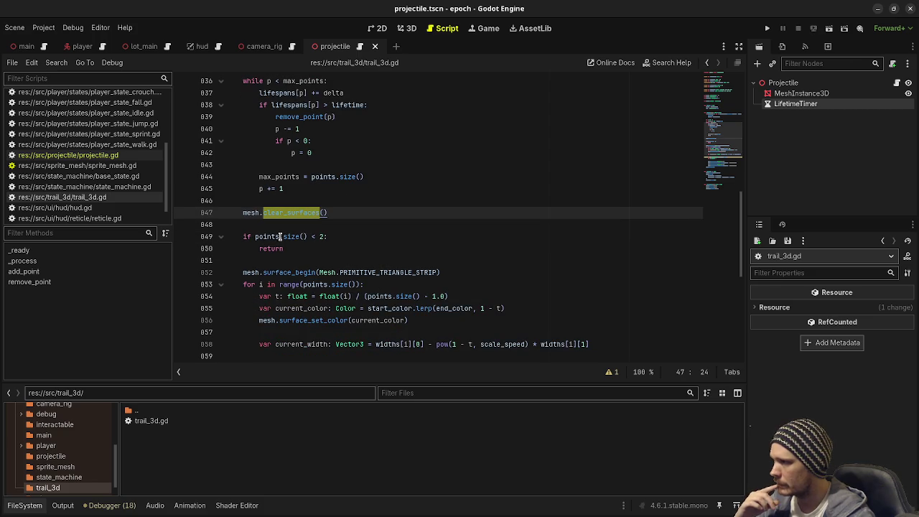
mouse_move(330, 236)
left_mouse_down()
mouse_move(295, 236)
mouse_move(280, 268)
mouse_move(287, 246)
mouse_move(253, 234)
left_mouse_up()
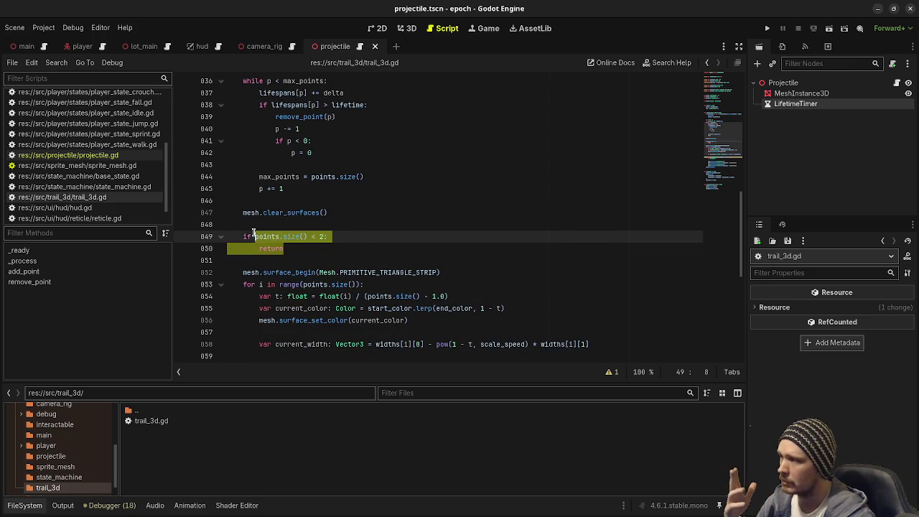
left_click(255, 284)
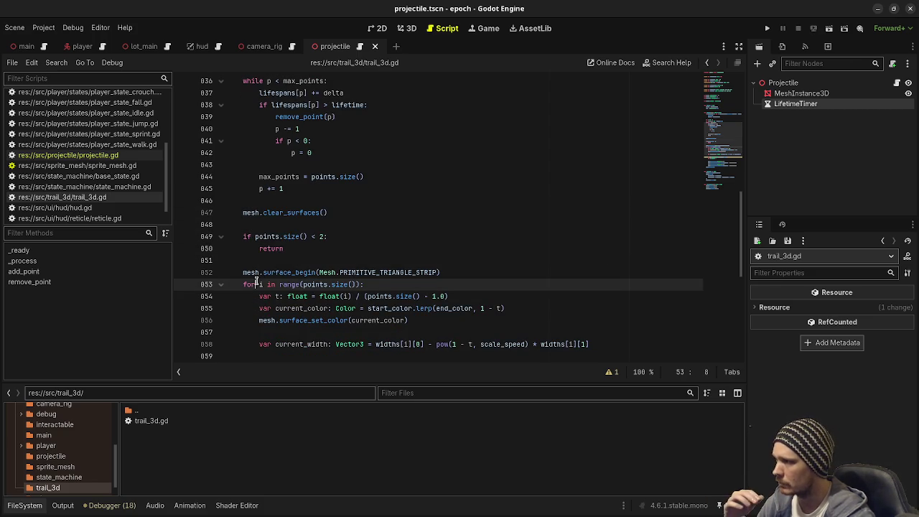
scroll(314, 272, "down", 2)
scroll(313, 272, "down", 1)
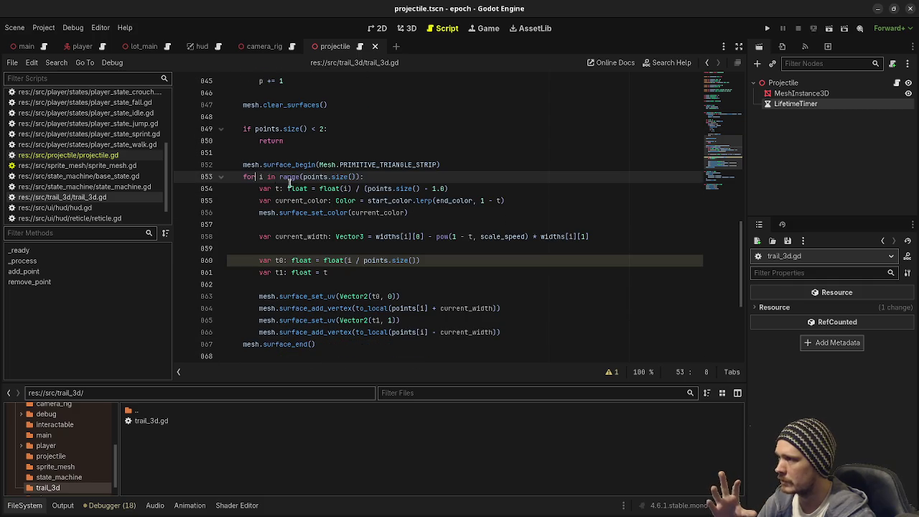
left_click_drag(245, 164, 367, 164)
left_click_drag(244, 177, 321, 176)
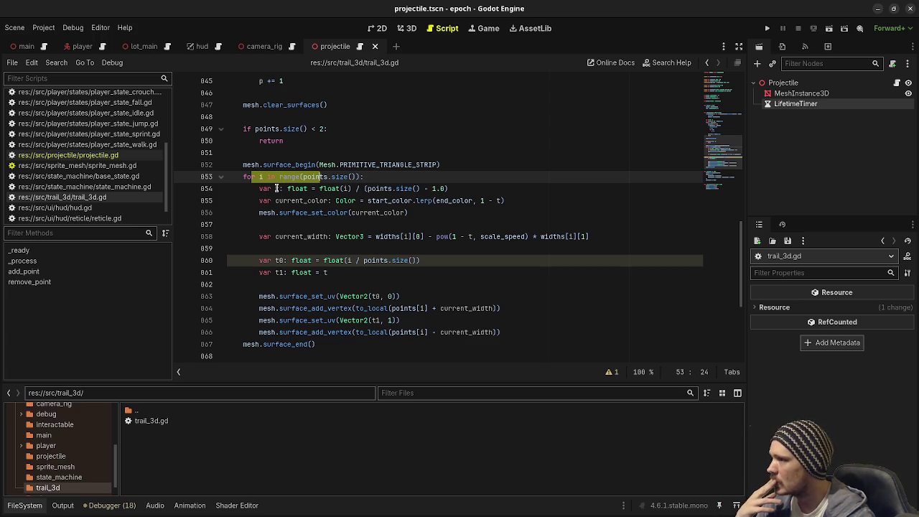
double_click(276, 188)
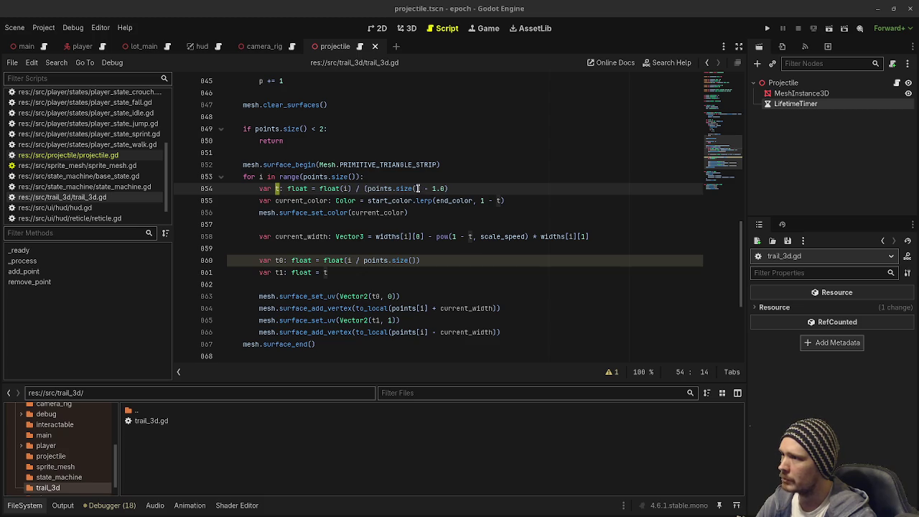
left_click_drag(364, 188, 463, 185)
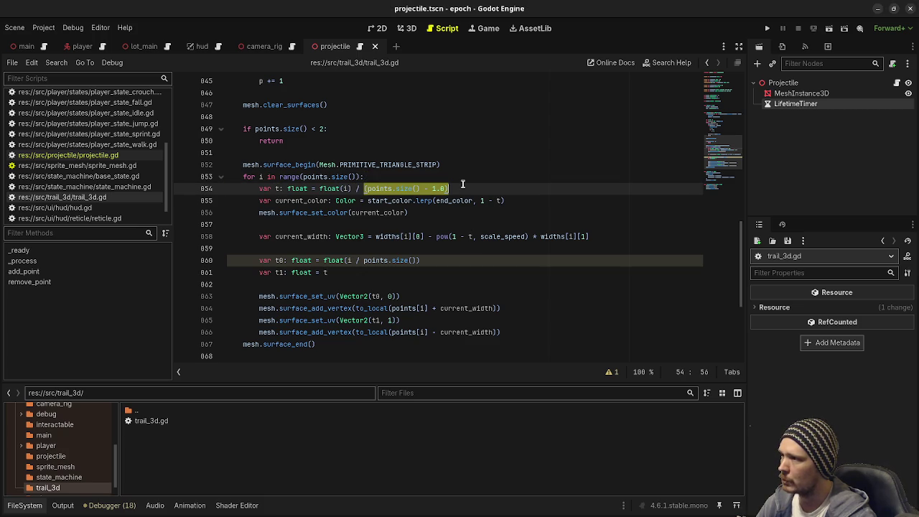
left_click(275, 189)
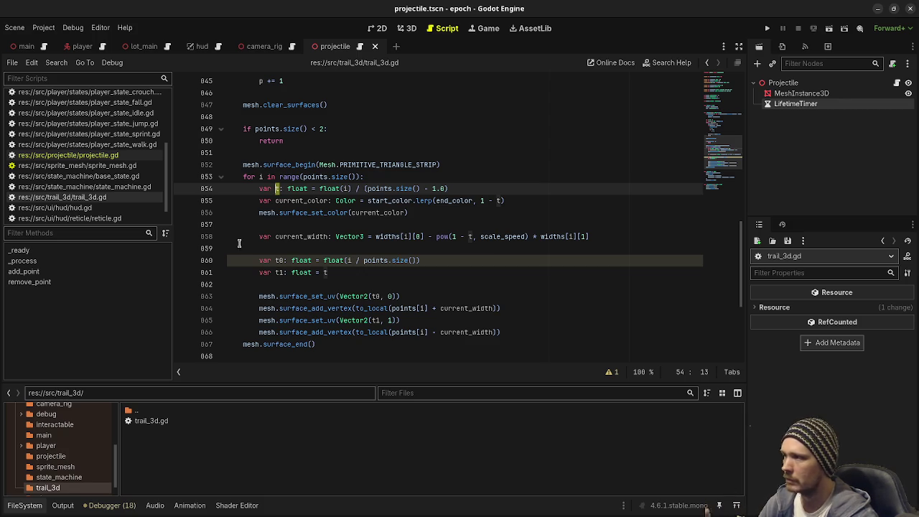
Point out current_color, its start_color/end_color blend, surface_set_color, current_width and t0
double_click(308, 202)
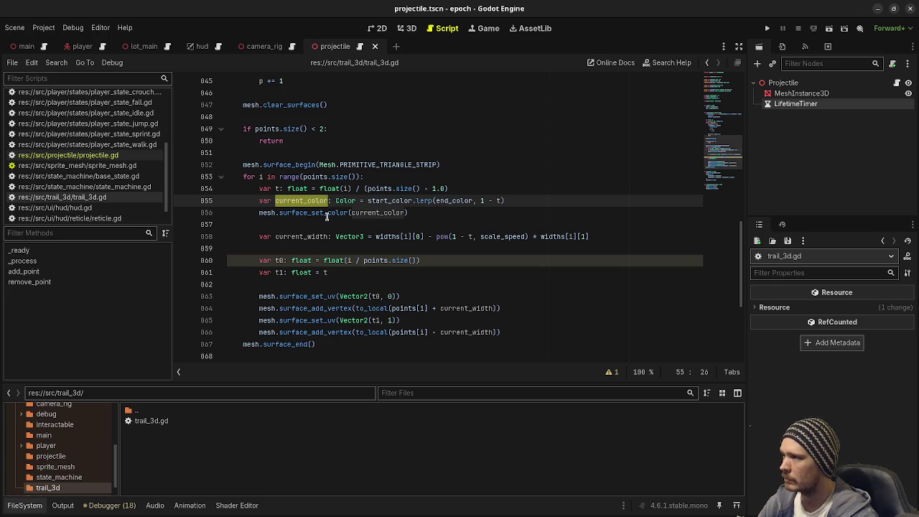
left_click(277, 189)
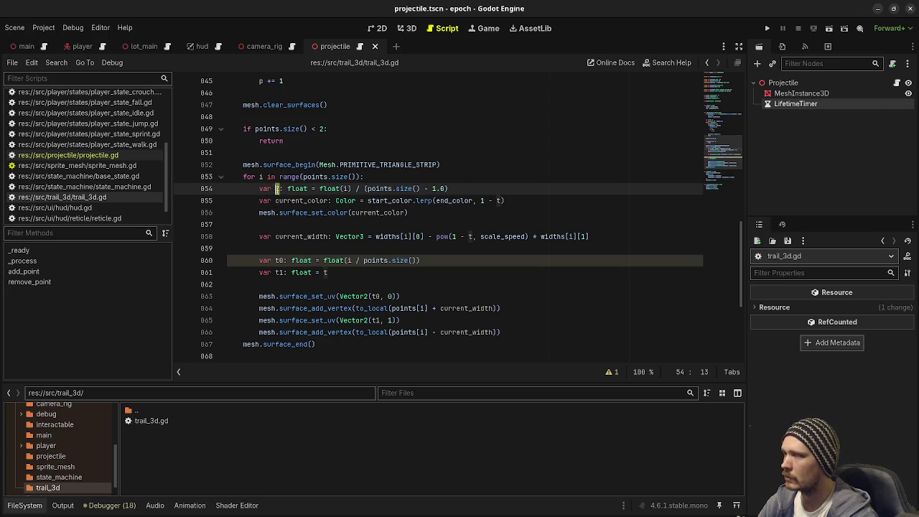
double_click(310, 202)
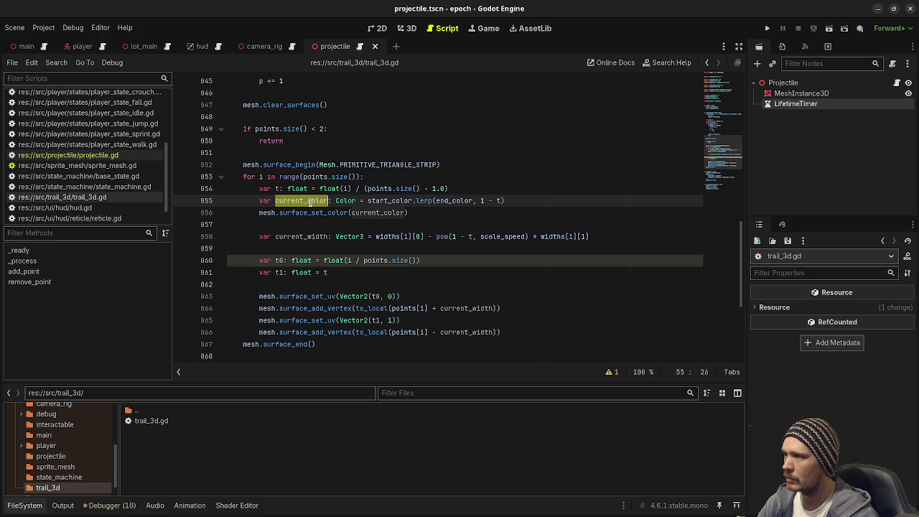
double_click(394, 201)
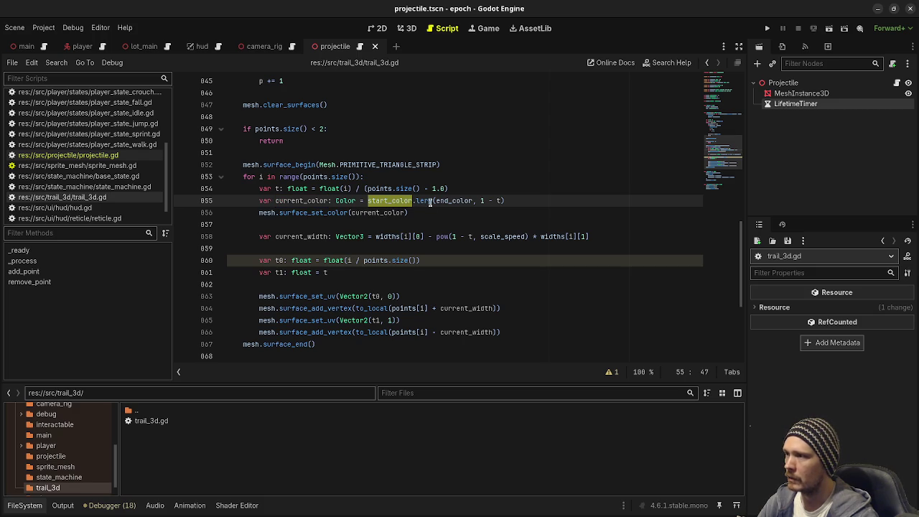
double_click(454, 201)
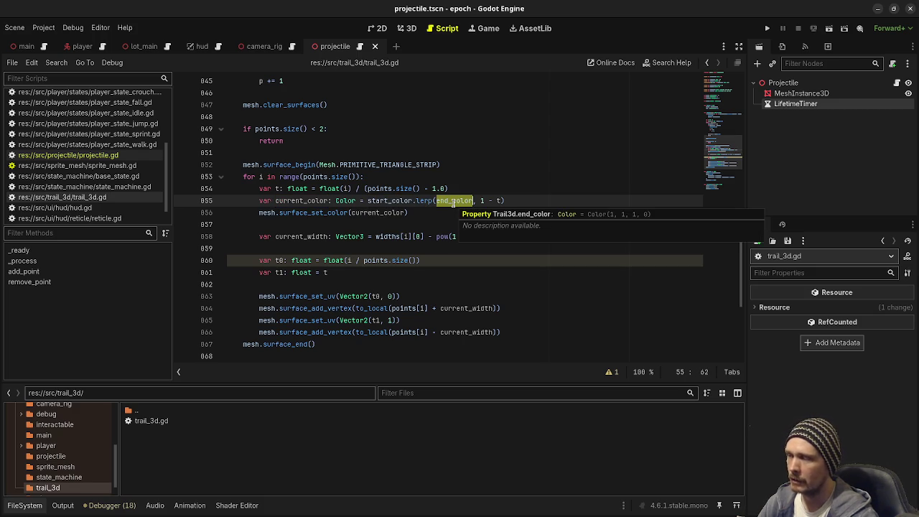
left_click(497, 201)
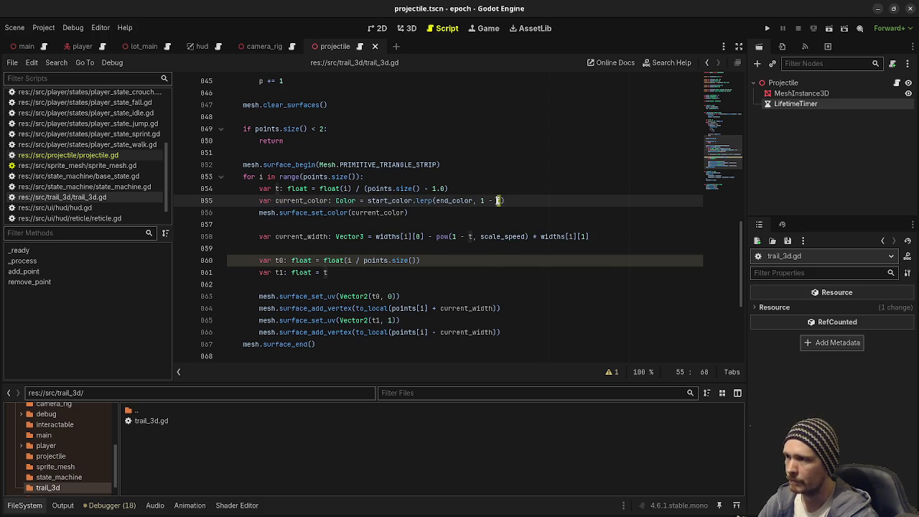
double_click(316, 213)
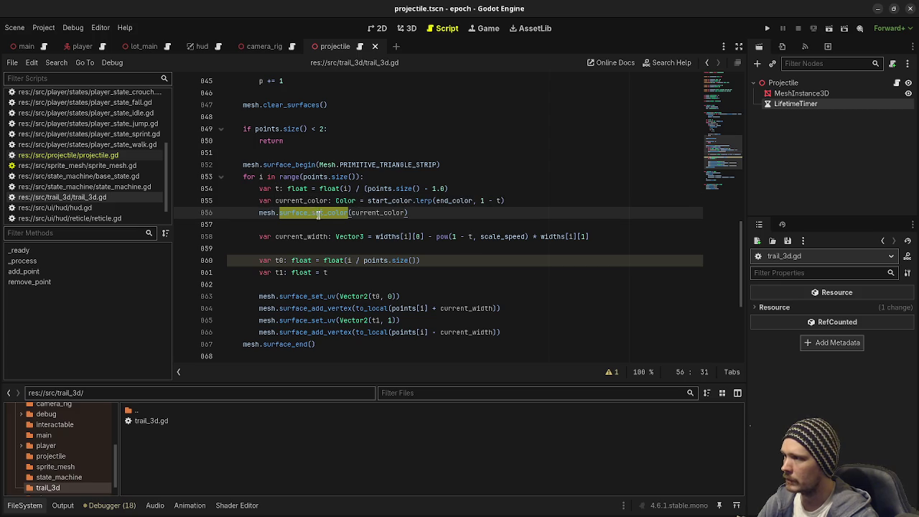
double_click(302, 236)
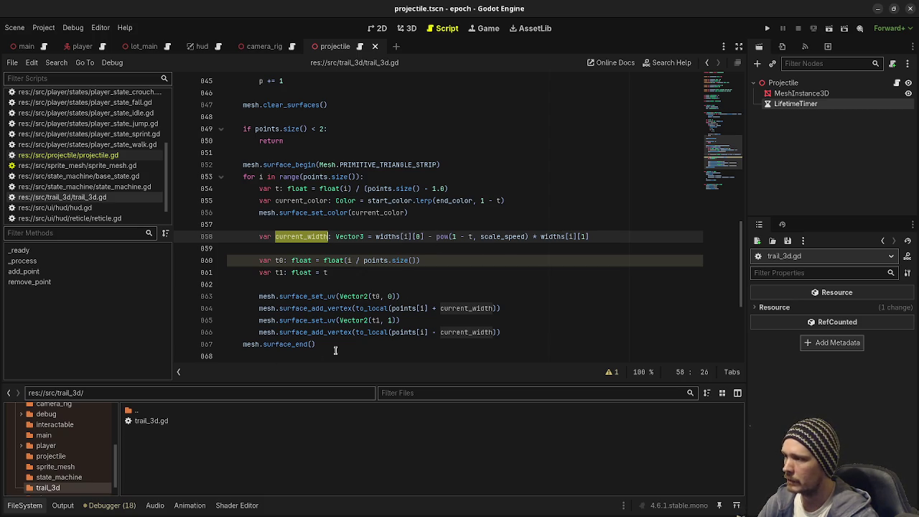
double_click(281, 260)
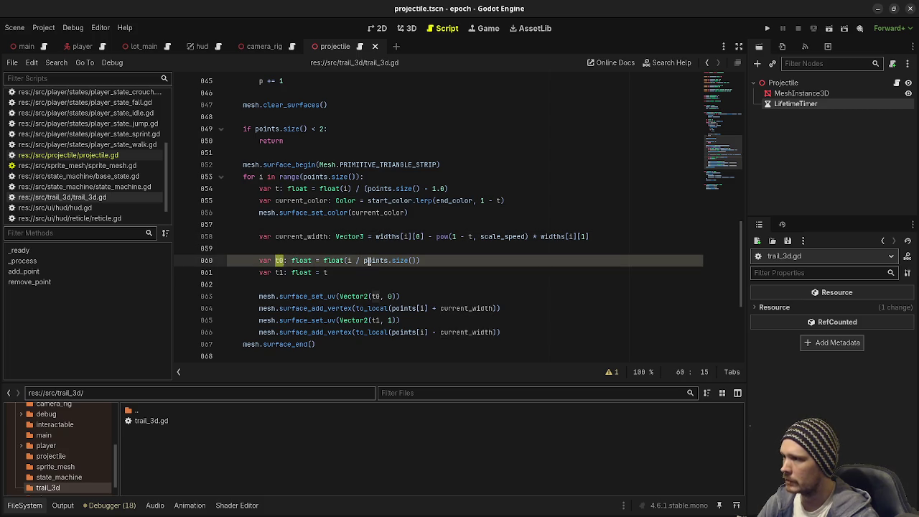
left_click_drag(348, 261, 420, 264)
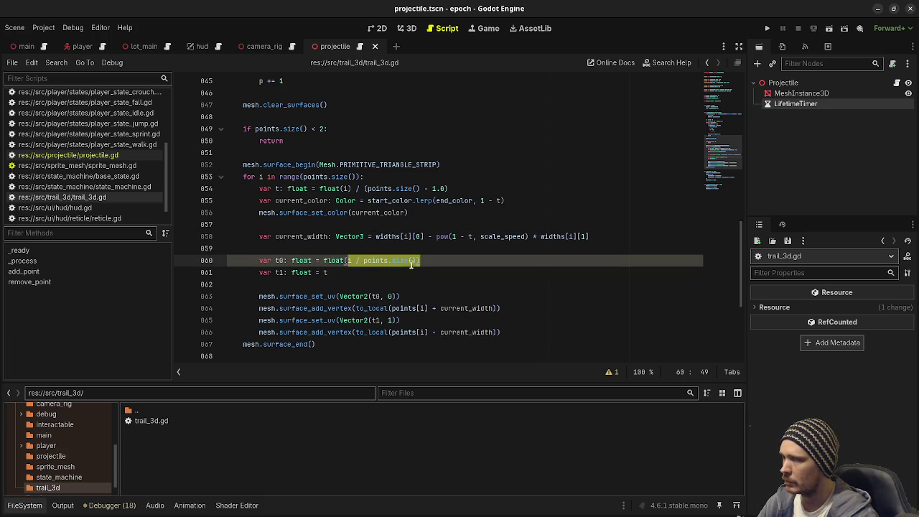
key("Down")
Point out the surface_set_uv and surface_add_vertex calls at the end of the loop
scroll(319, 289, "down", 1)
scroll(319, 288, "down", 1)
double_click(306, 260)
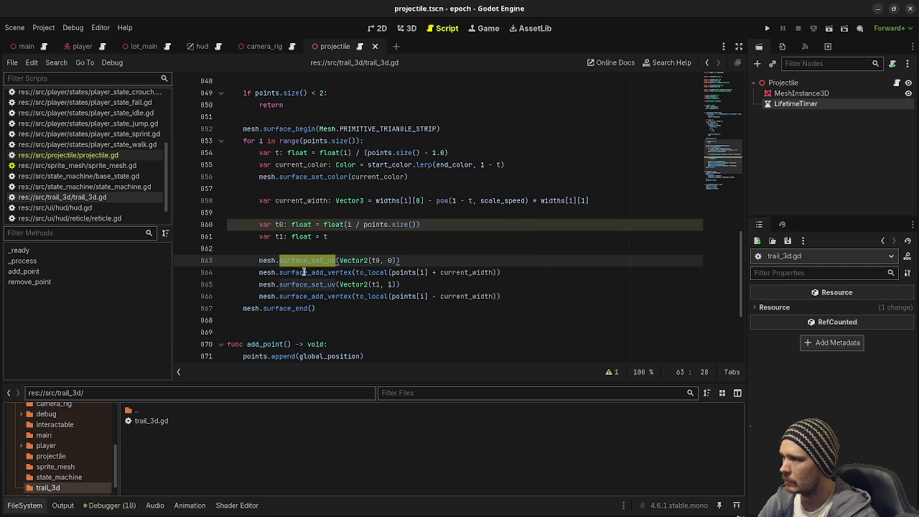
double_click(304, 272)
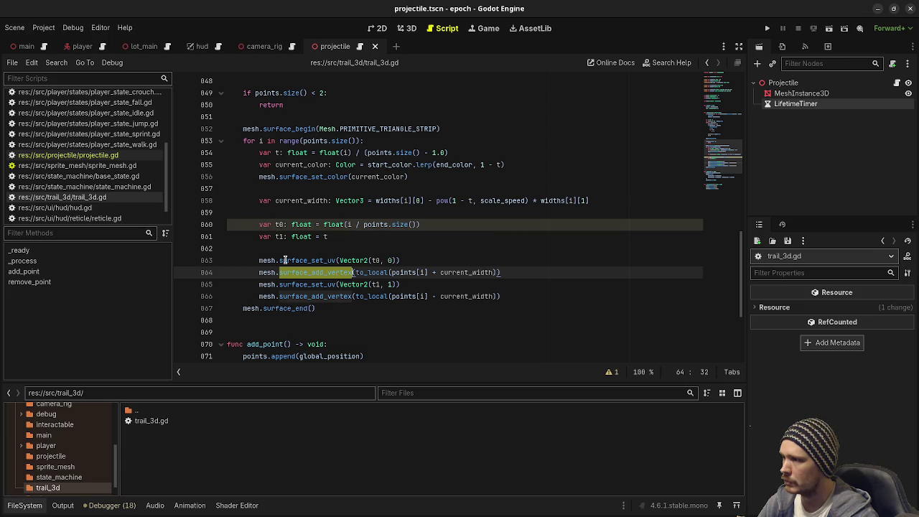
scroll(331, 303, "down", 1)
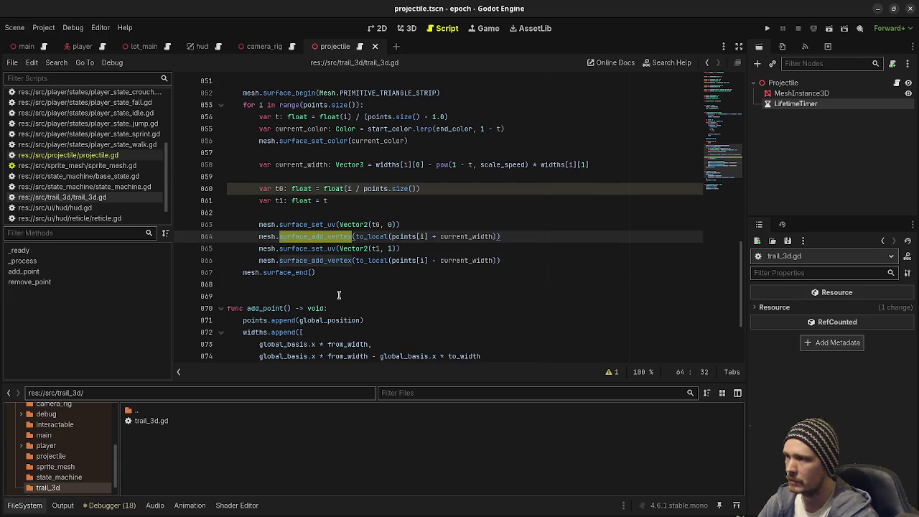
scroll(393, 311, "down", 3)
scroll(393, 311, "up", 9)
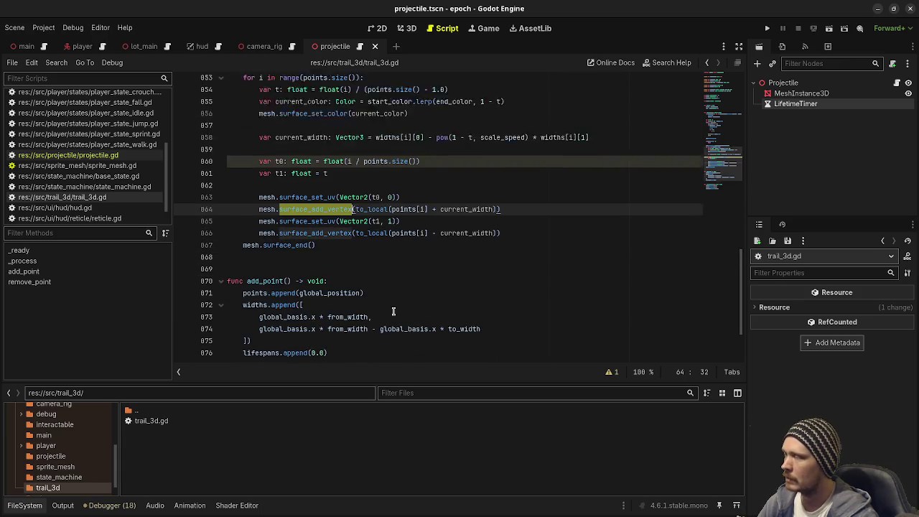
scroll(394, 310, "up", 20)
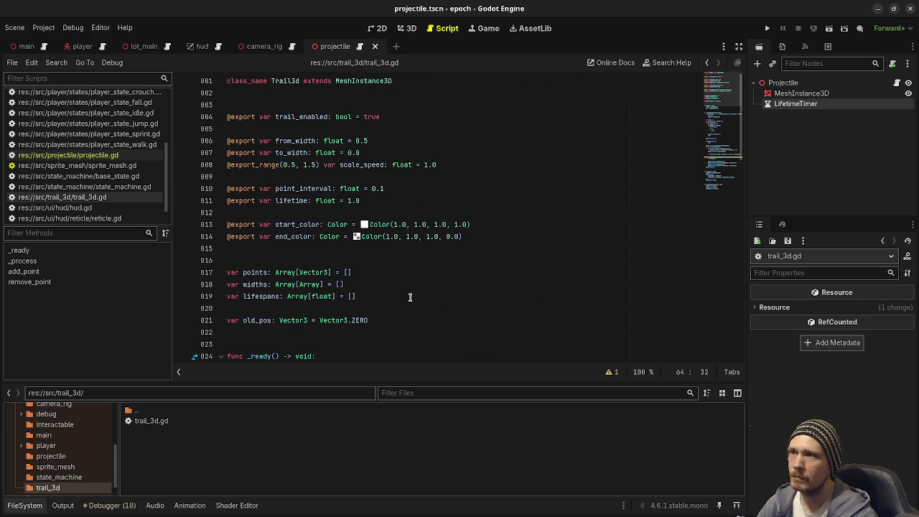
Add a Trail3d child under Projectile, correct its class name to Trail3D, and save
left_click(782, 83)
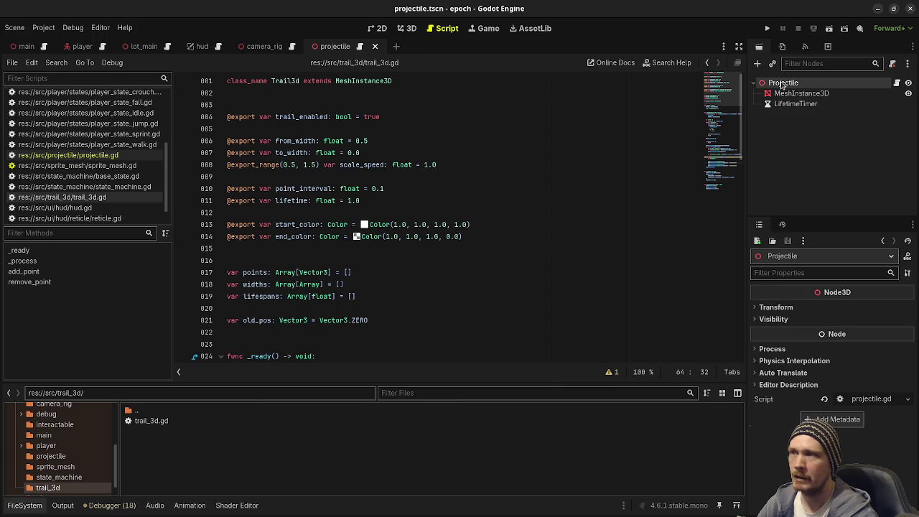
key("ctrl+a")
type("trail")
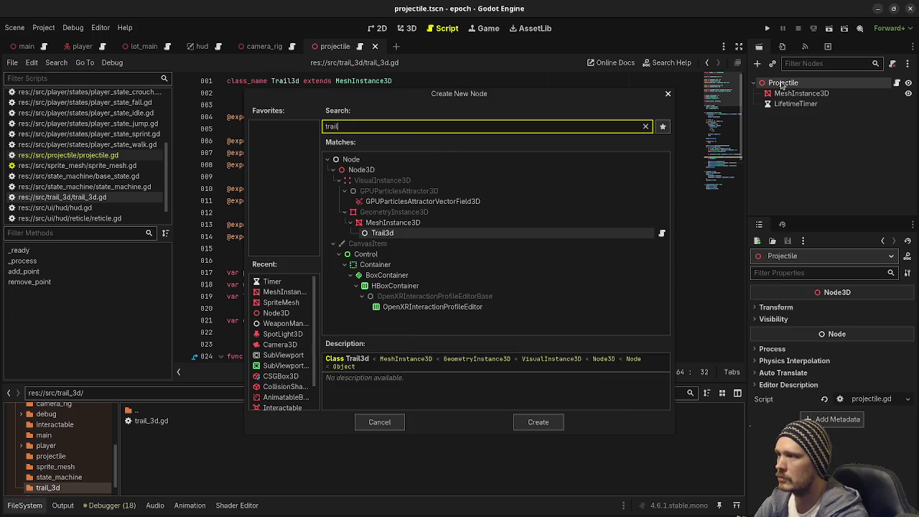
key("Return")
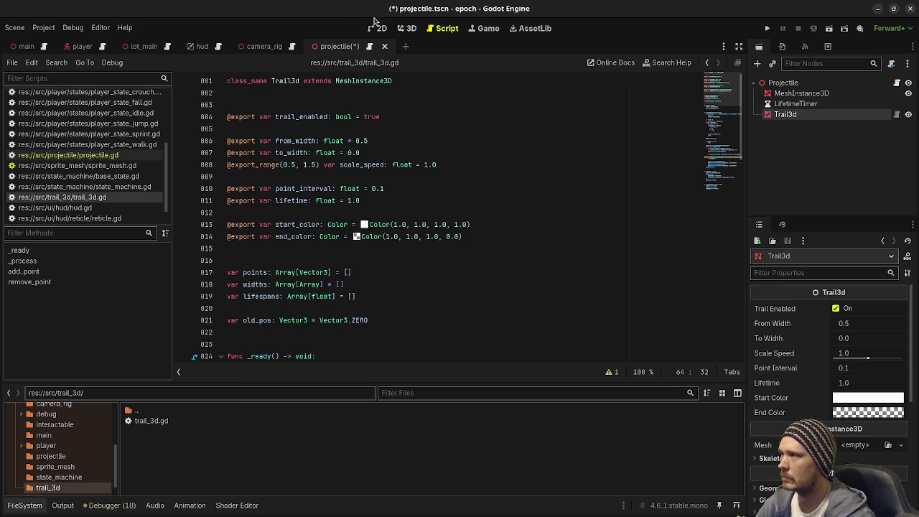
left_click(295, 80)
type("D")
key("Right")
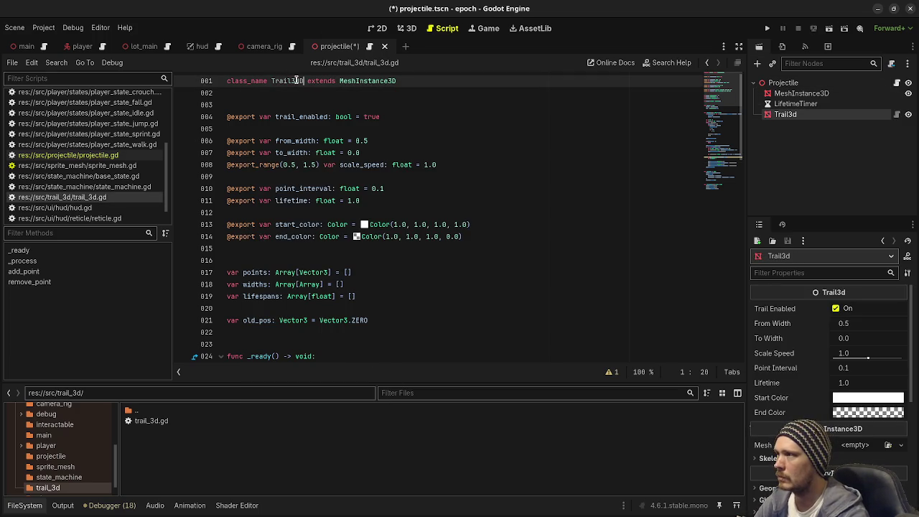
key("BackSpace")
key("ctrl+s")
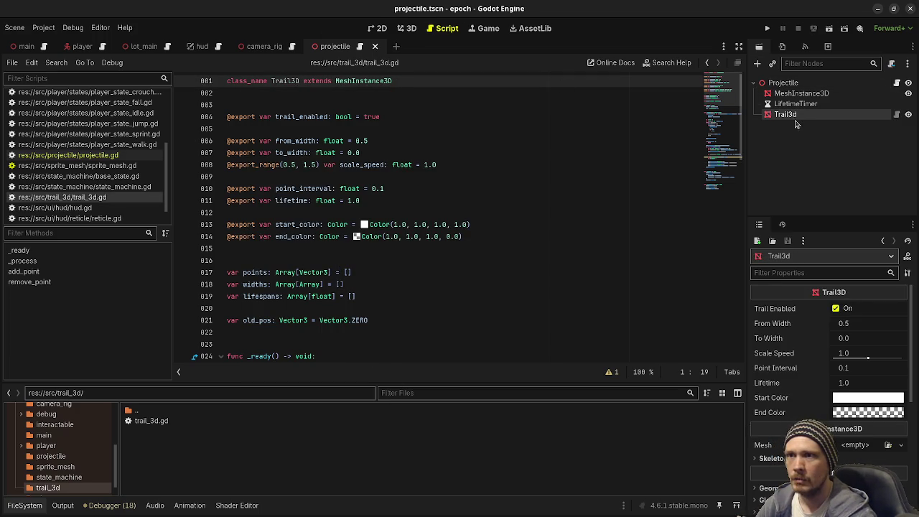
Delete the old Trail3d node, add a fresh Trail3D under Projectile, then go to camera_rig
right_click(795, 119)
left_click(793, 376)
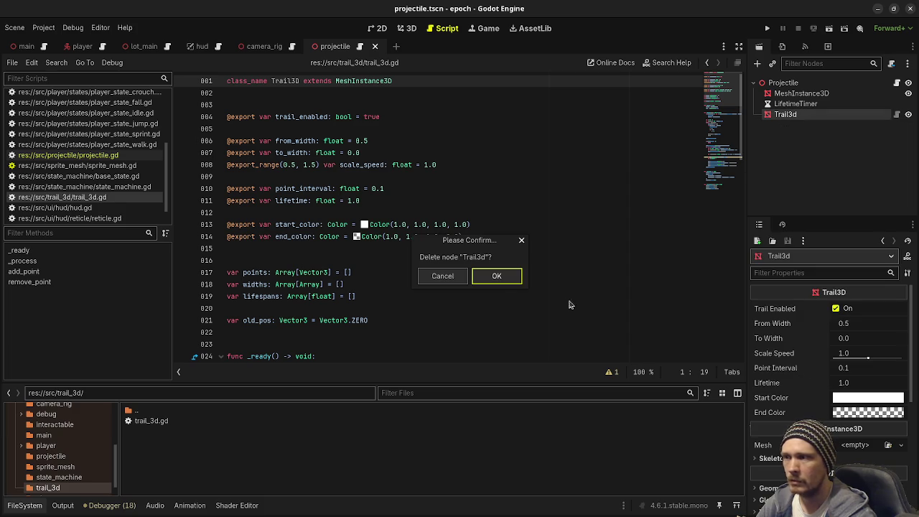
left_click(512, 279)
left_click(784, 83)
key("ctrl+a")
type("trai")
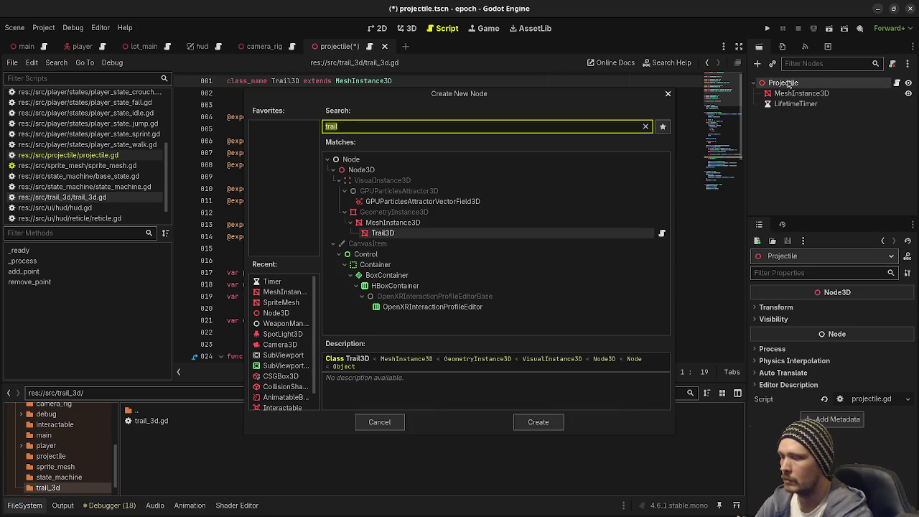
type("l3d")
key("Return")
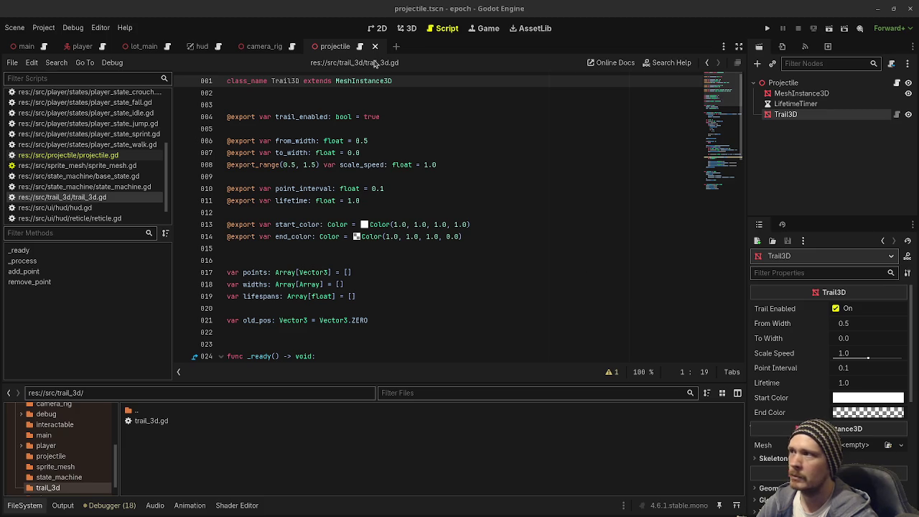
left_click(262, 47)
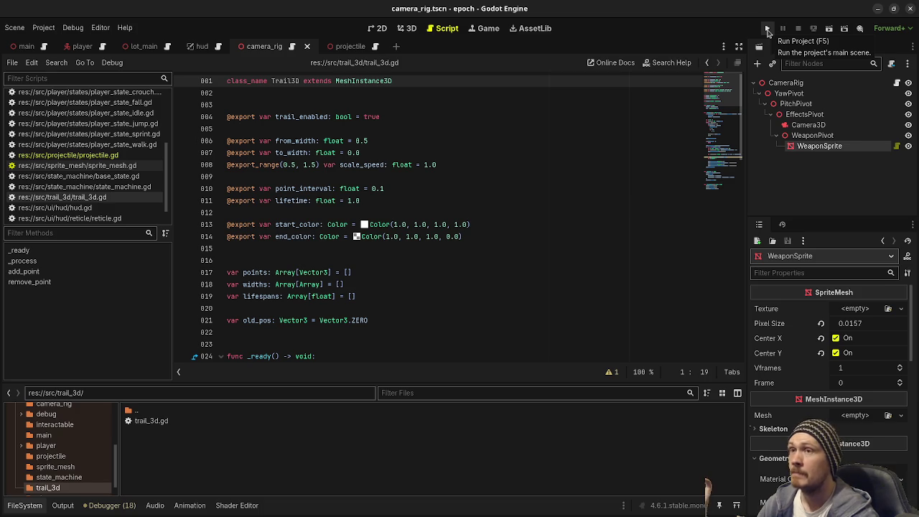
Run the game, move forward, and fire the pistol four times
left_click(767, 30)
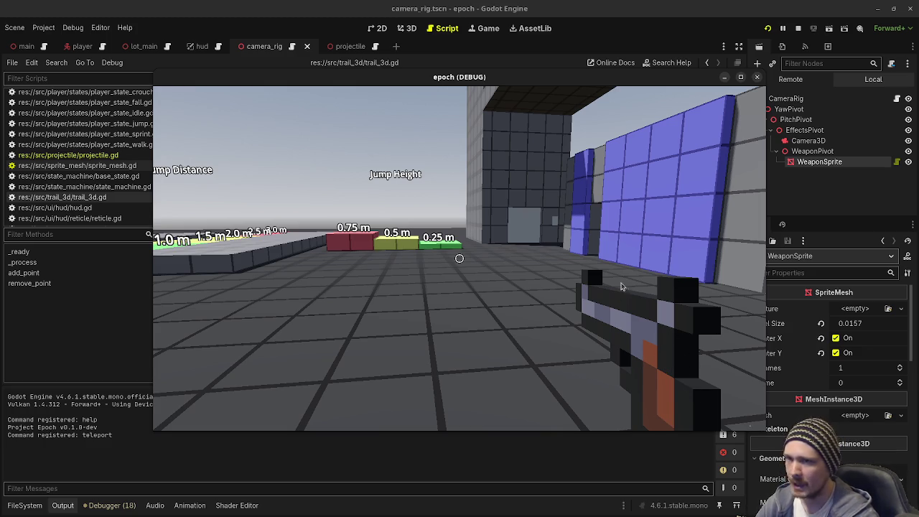
key("w")
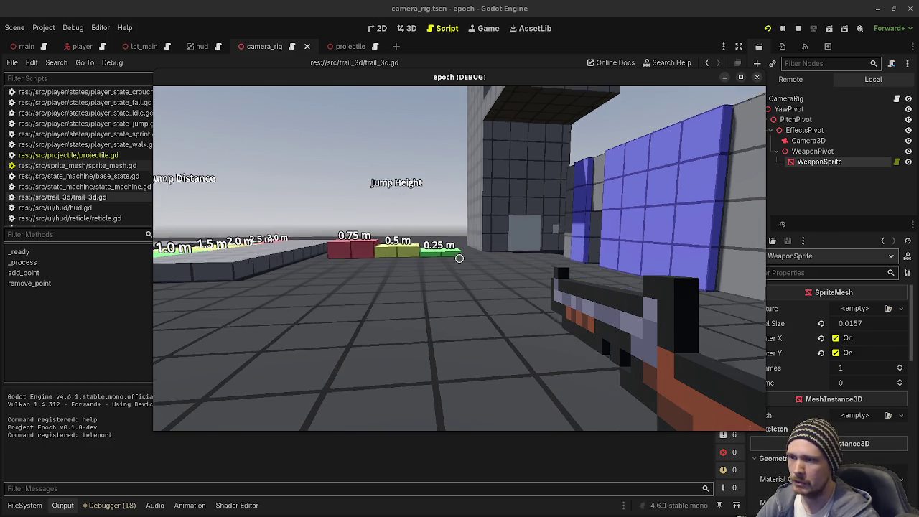
scroll(460, 258, "down", 3)
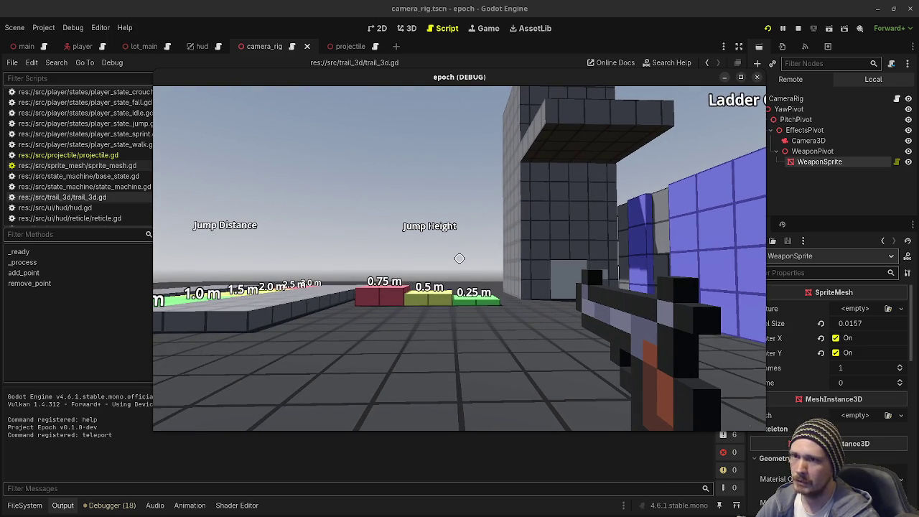
left_click(459, 257)
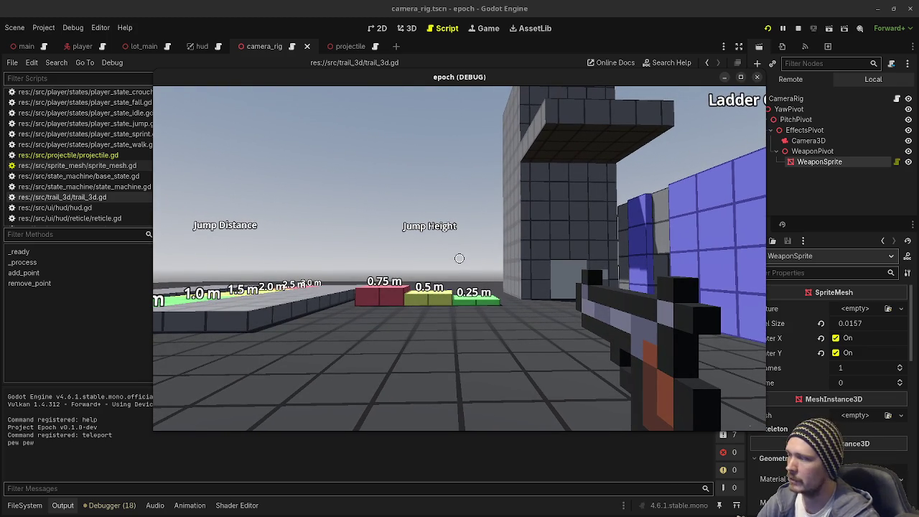
left_click(460, 258)
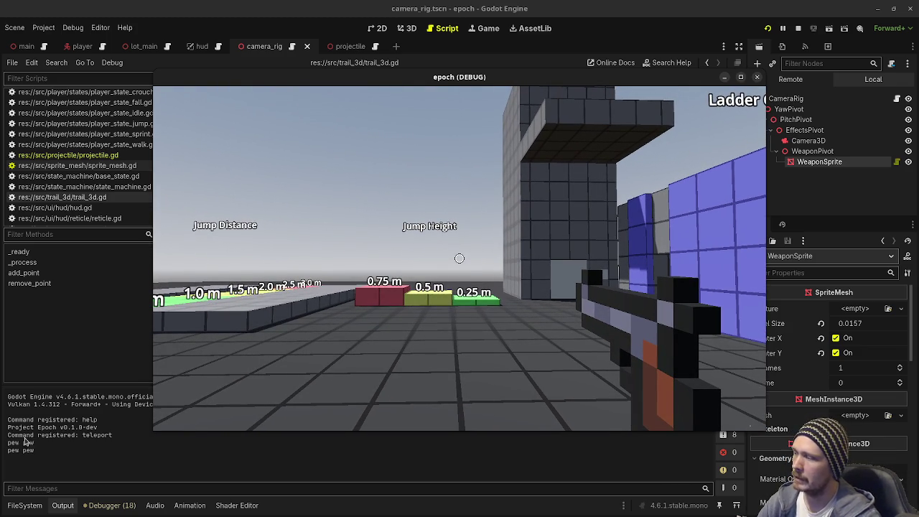
left_click(459, 257)
left_click(459, 258)
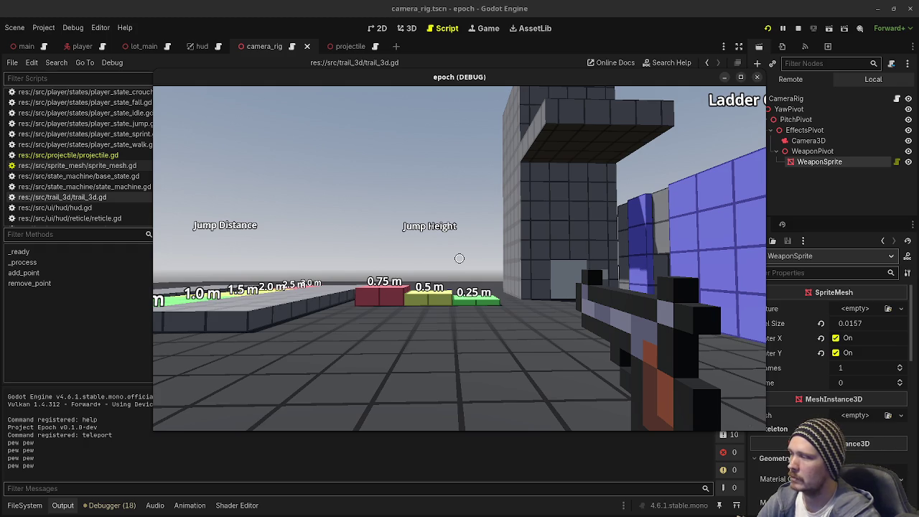
Fire rifle bursts, fire the empty pistol until out of ammo, reload, and stop the run
key("2")
left_click(460, 258)
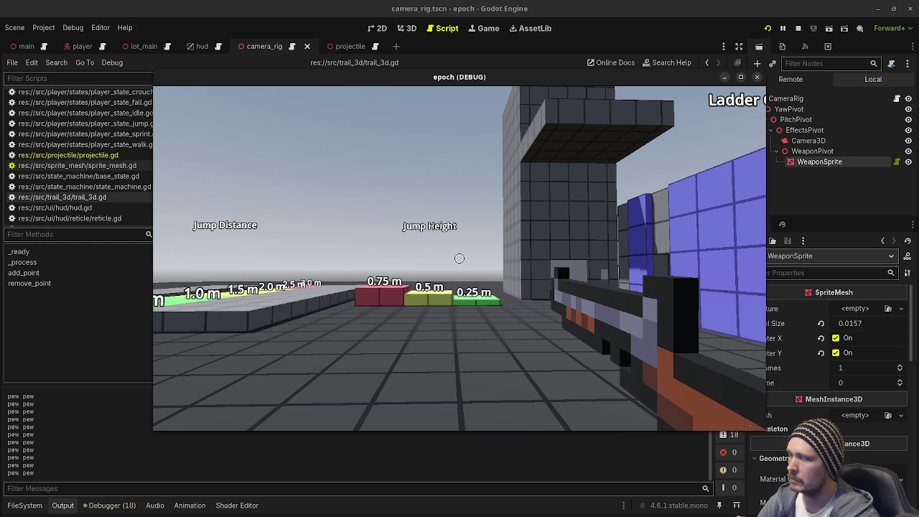
left_click(460, 258)
left_click(459, 258)
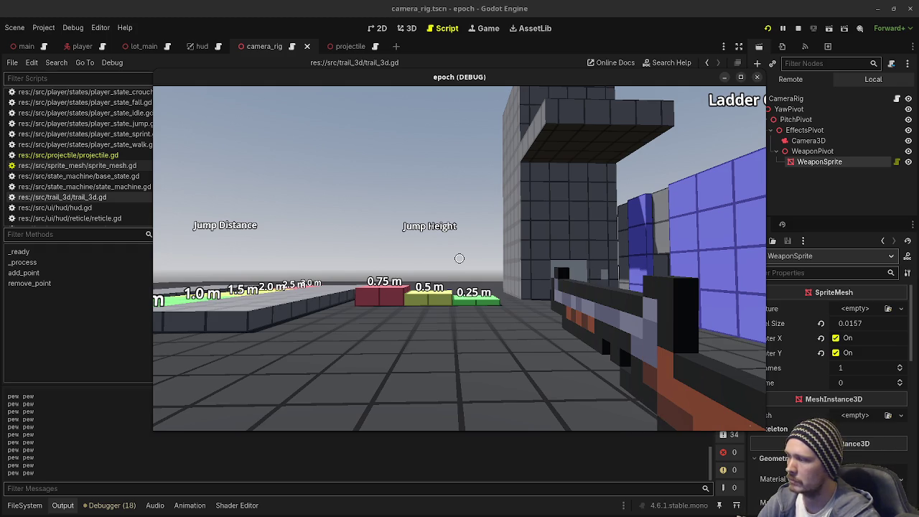
key("2")
left_click(459, 258)
left_click(459, 257)
left_click(459, 258)
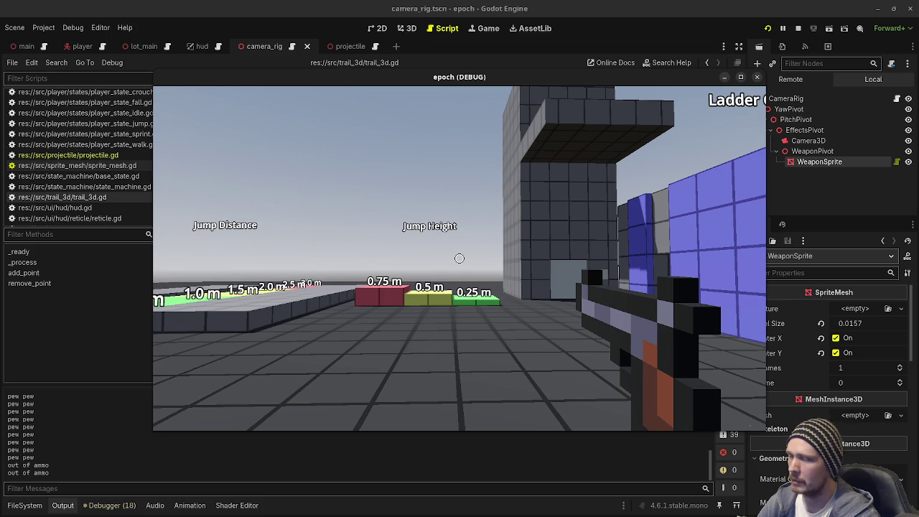
key("Escape")
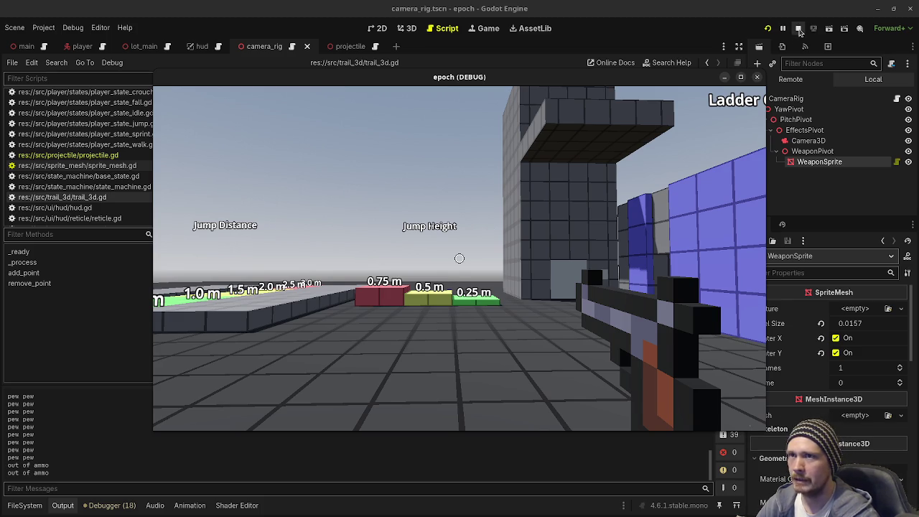
left_click(482, 258)
key("r")
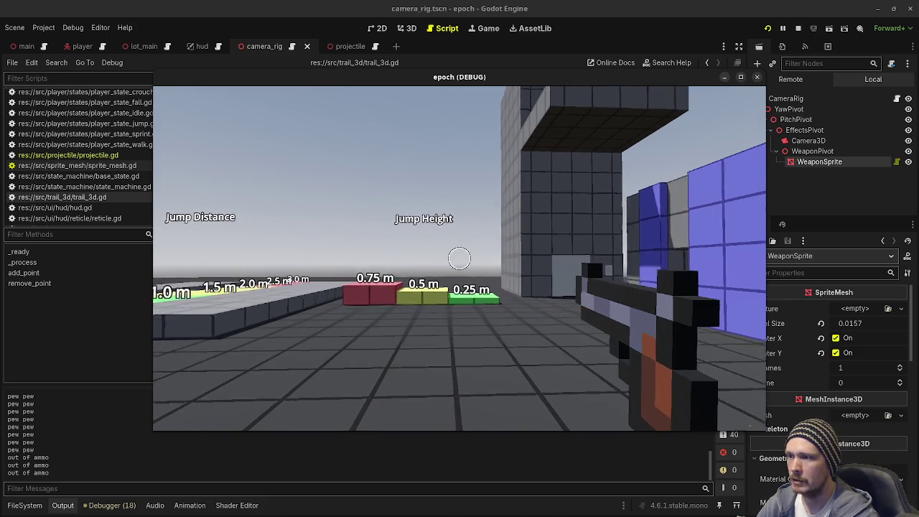
left_click(756, 77)
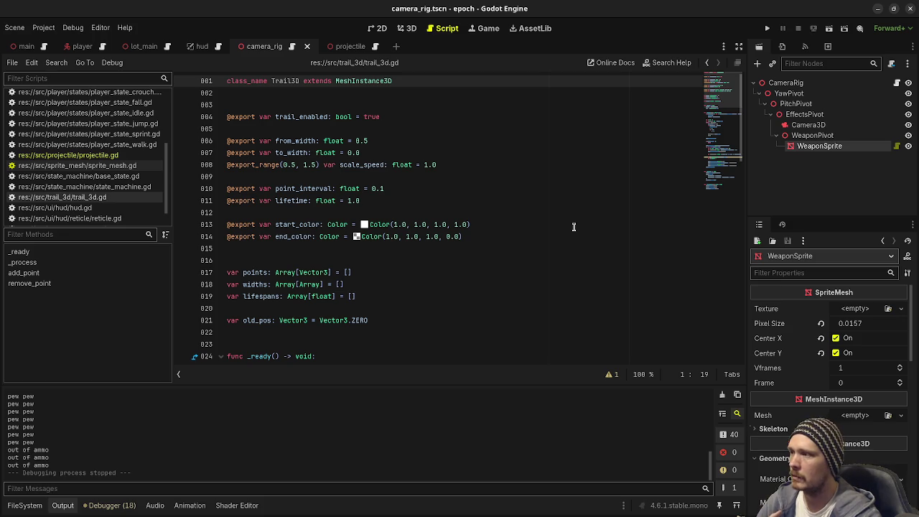
Set the trail's From Width 0.025, To Width 0.01, Point Interval 0.001 and Lifetime 0.1
left_click(350, 47)
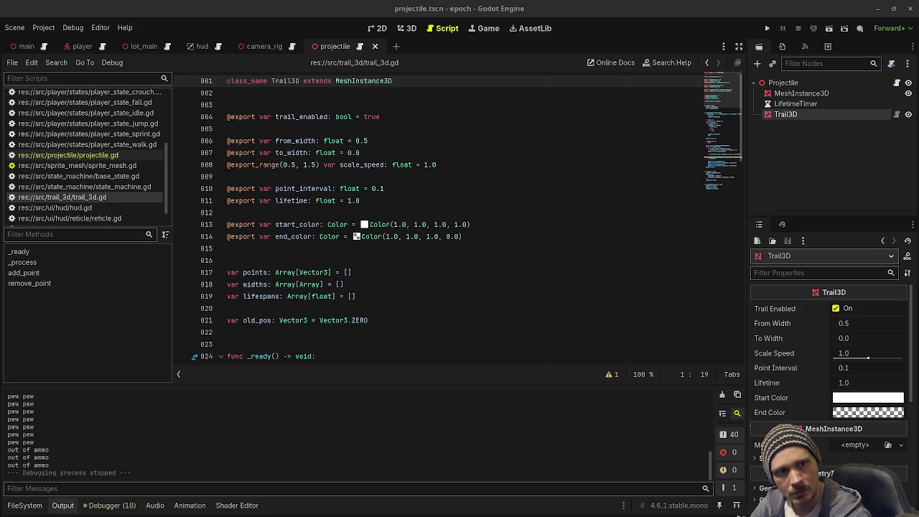
left_click(852, 324)
type("0.025")
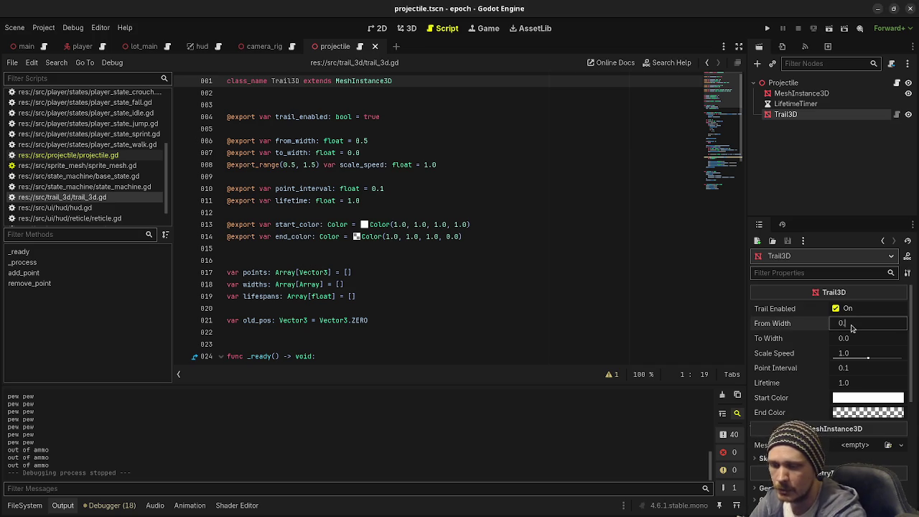
key("Tab")
type("0.01")
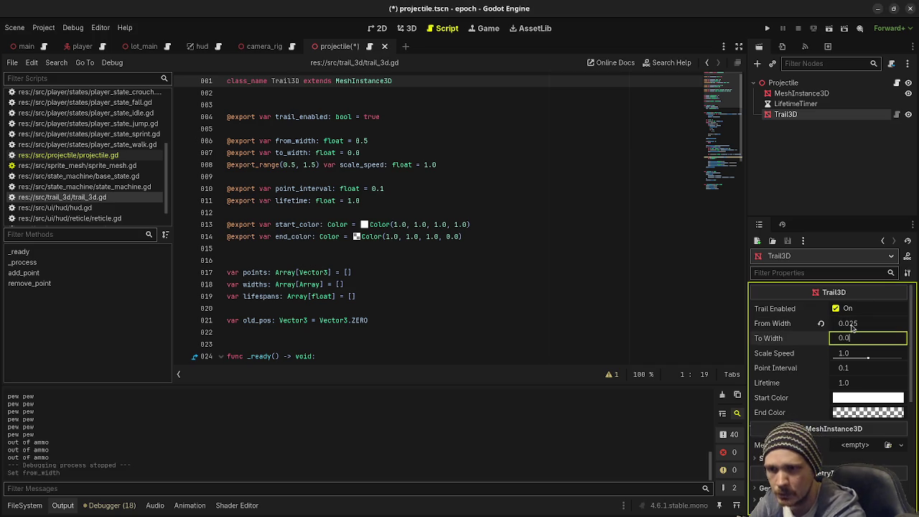
left_click(846, 367)
type("0.001")
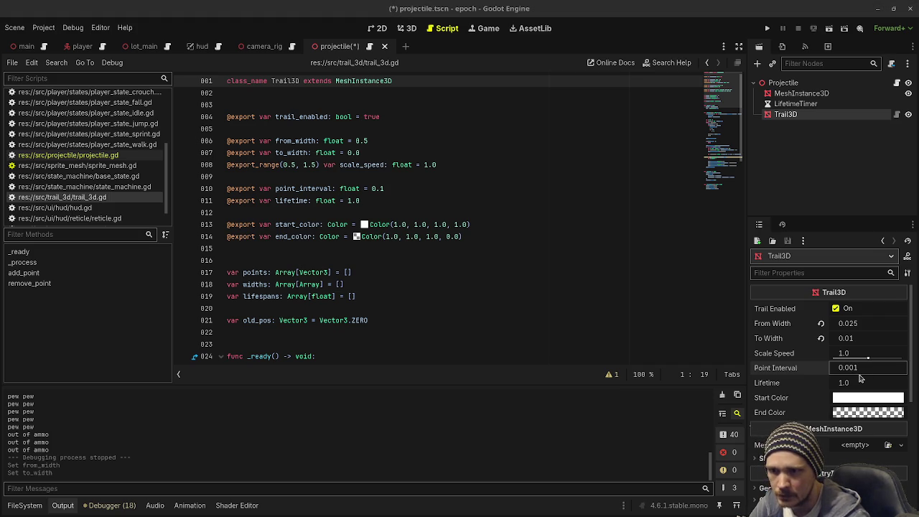
left_click(859, 380)
type("0.1")
key("Return")
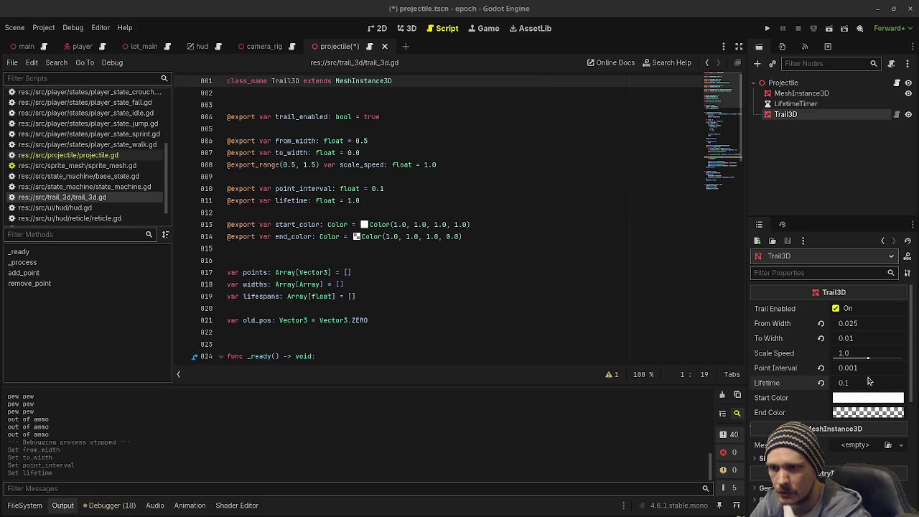
Make Start Color yellow by removing all blue, save the scene, and open projectile.gd
left_click(869, 397)
left_click(795, 245)
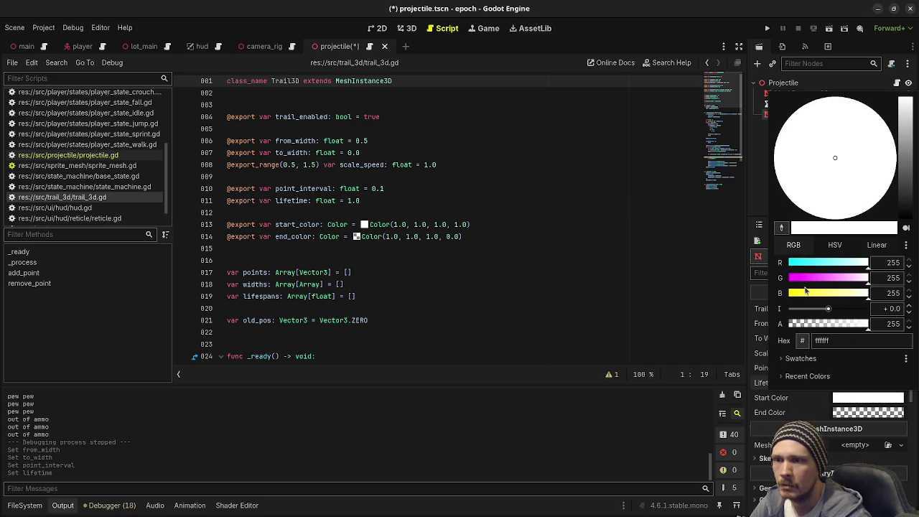
left_click_drag(807, 293, 718, 294)
left_click(622, 444)
key("ctrl+s")
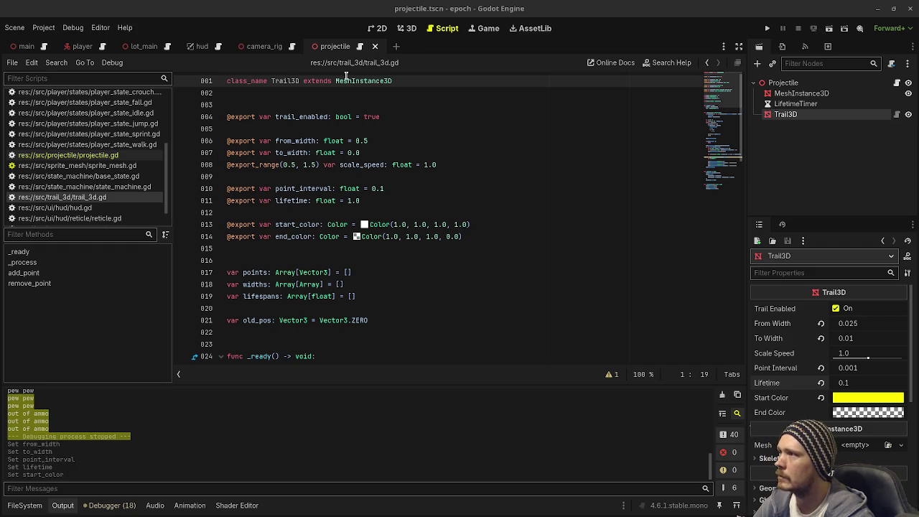
left_click(349, 49)
left_click(379, 180)
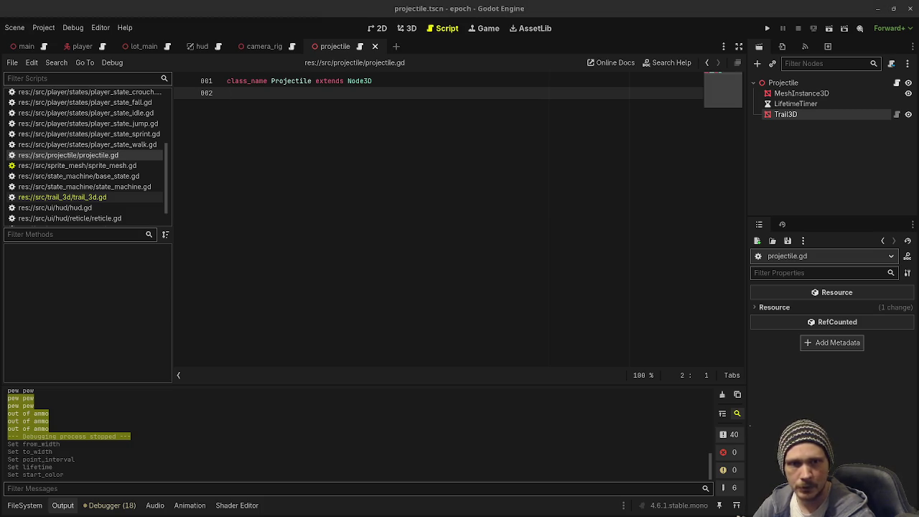
Paste a travel-distance comment, the exported speed variable, and the hit effect, decal and audio exports
key("Return")
key("Return")
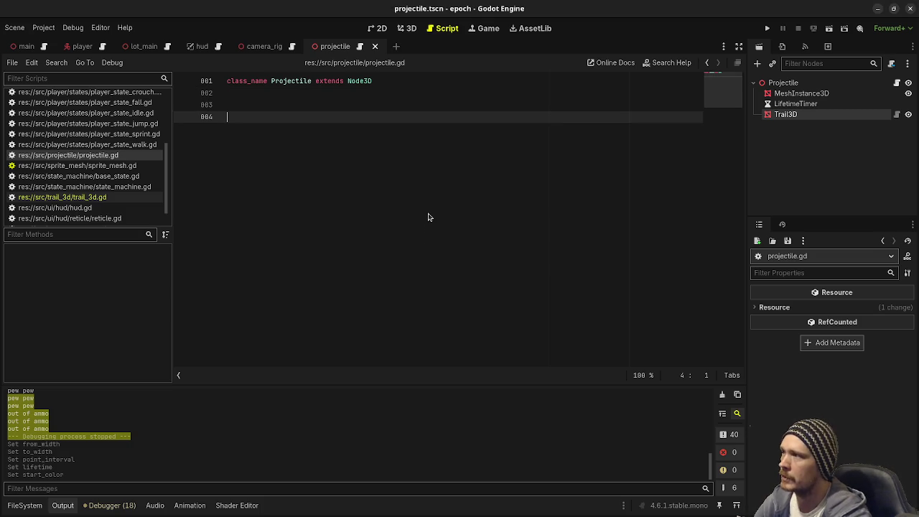
type("# we need to keep track of total distance the projectile has travelled # so that we can use it to determine whether or not the projectile # was fired at the \"ideal range\"")
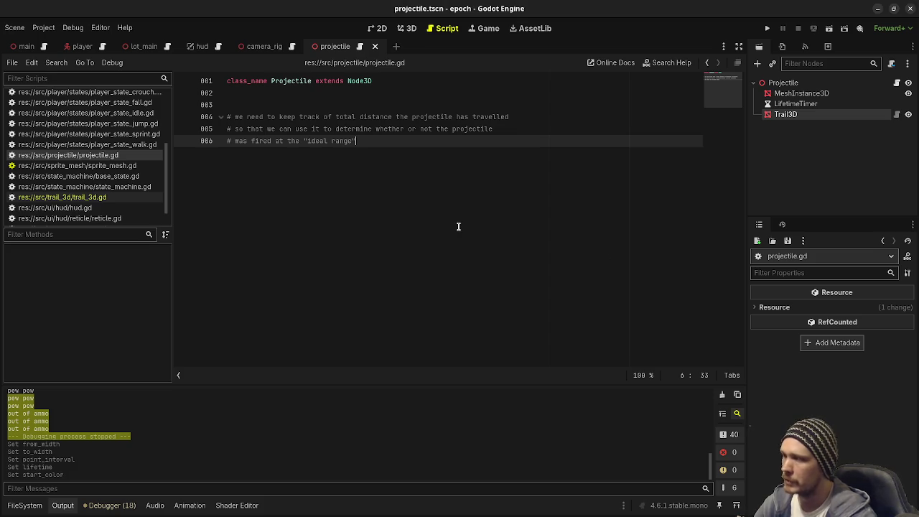
key("Return")
key("Return")
key("Return")
type("@export var speed: float = 200.0")
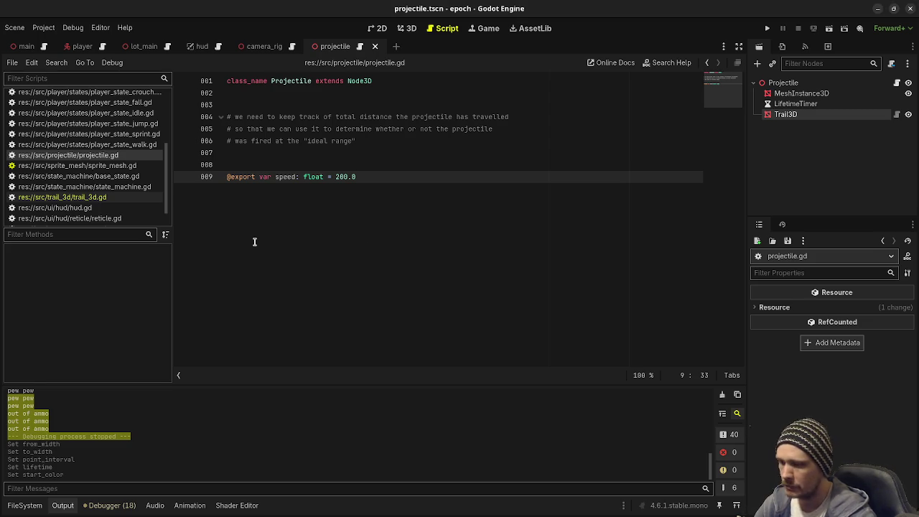
key("Return")
key("Return")
key("Return")
type("@export var projectile_hit_effect_packed: PackedScene @export var projectile_decal_packed: PackedScene @export var fly_by_audio_stream: AudioStream")
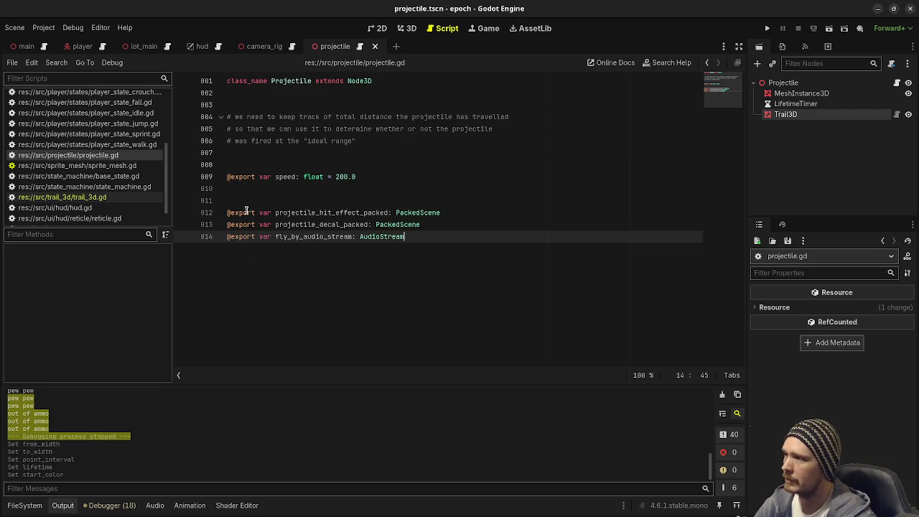
Comment out the export lines 12, 13 and 14 with #
left_click(228, 212)
type("#")
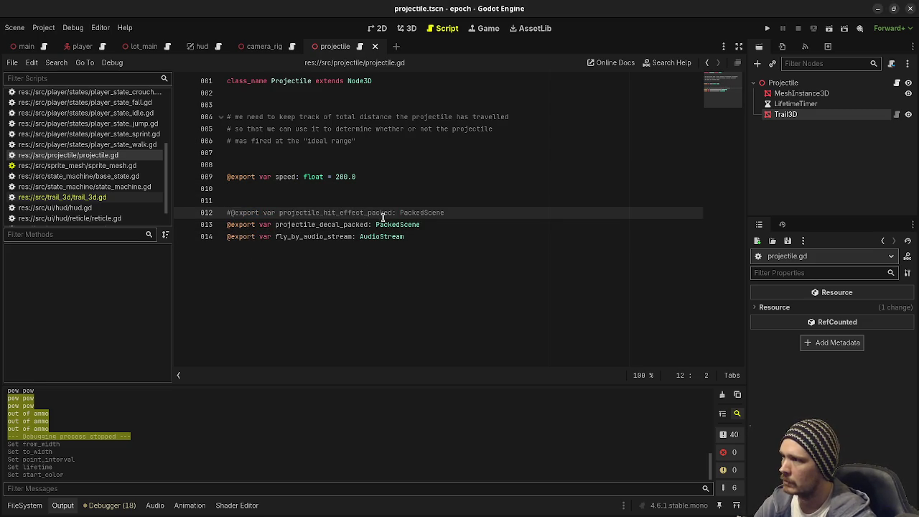
left_click(228, 224)
type("#")
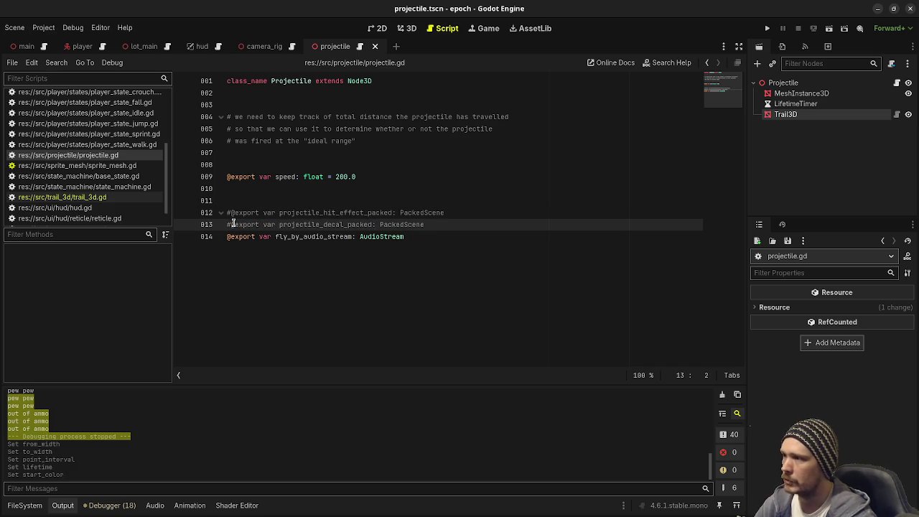
left_click(227, 236)
type("#")
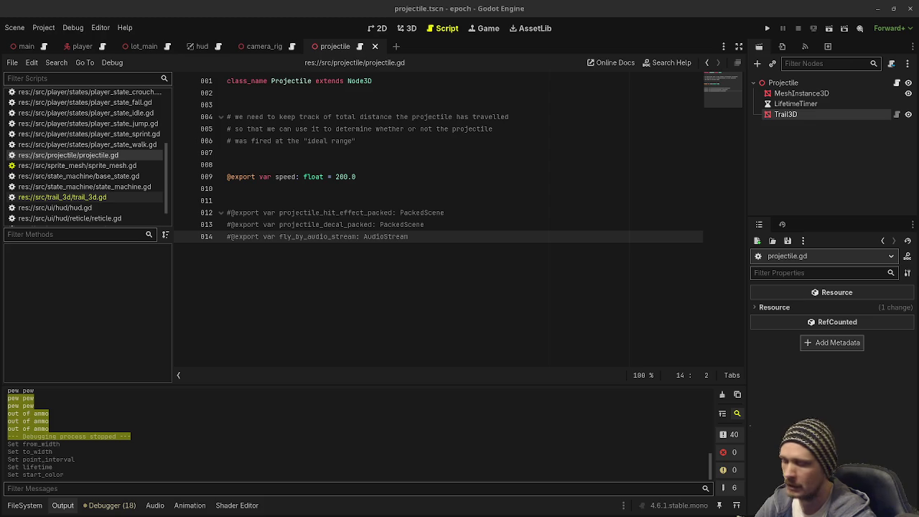
Paste the destroy_on_stopped, has_hit and has_stopped flag variables below the exports
left_click(413, 302)
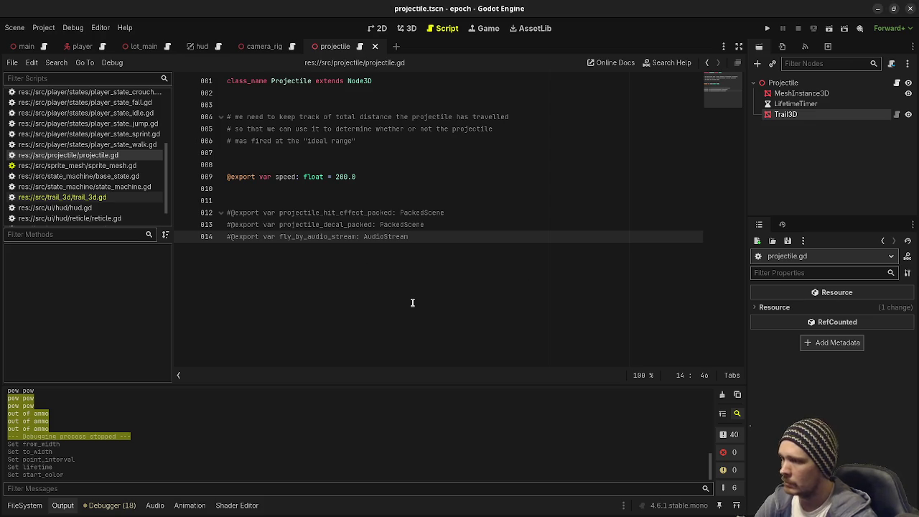
key("Return")
key("Return")
type("var destroy_on_stopped: bool = true var has_hit: bool = false var has_stopped: bool = false")
key("Up")
key("Up")
key("Up")
Remove the extra blank line and go over the destroy_on_stopped, has_hit and has_stopped flags
key("BackSpace")
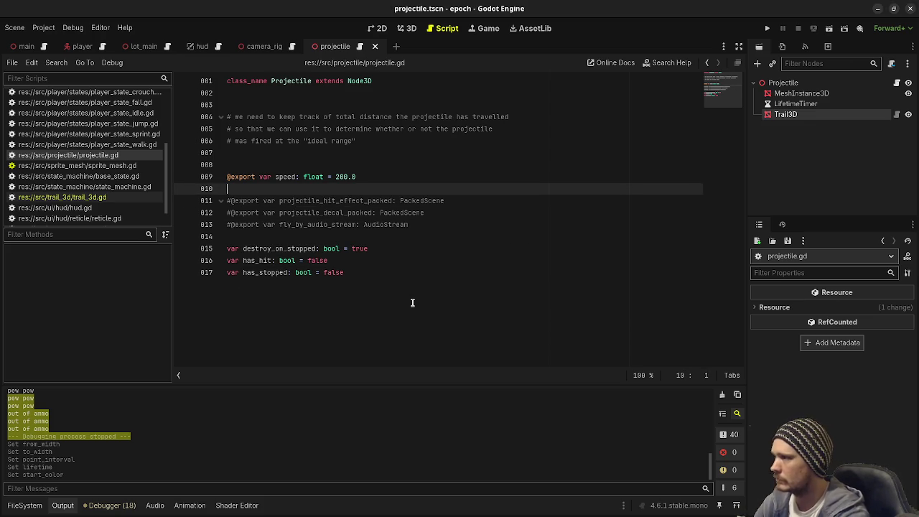
double_click(290, 248)
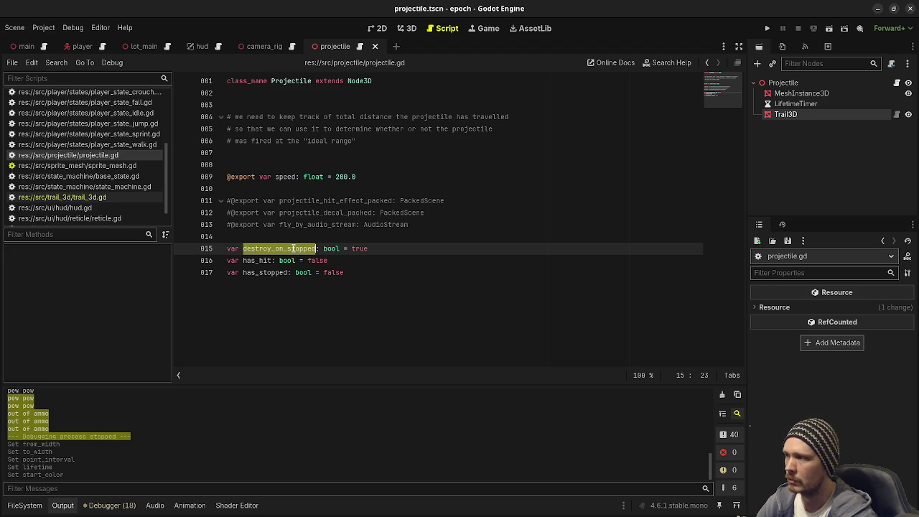
double_click(254, 261)
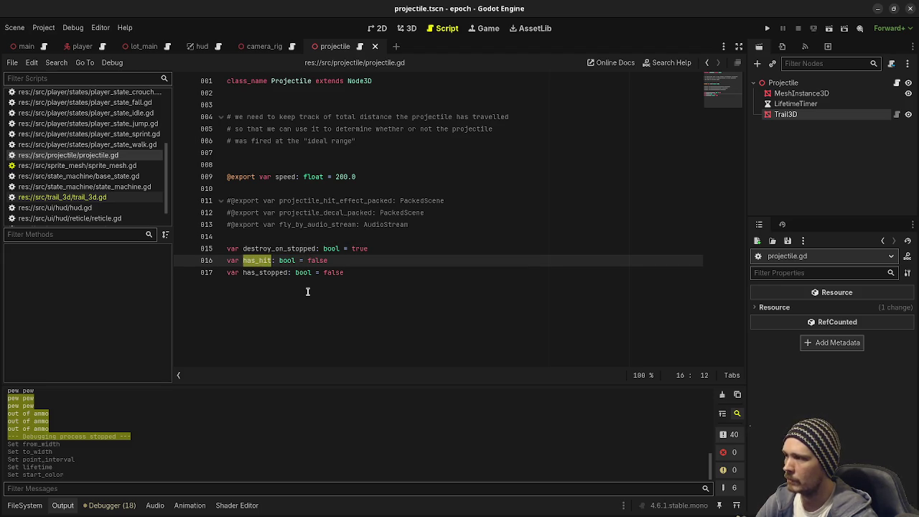
double_click(267, 273)
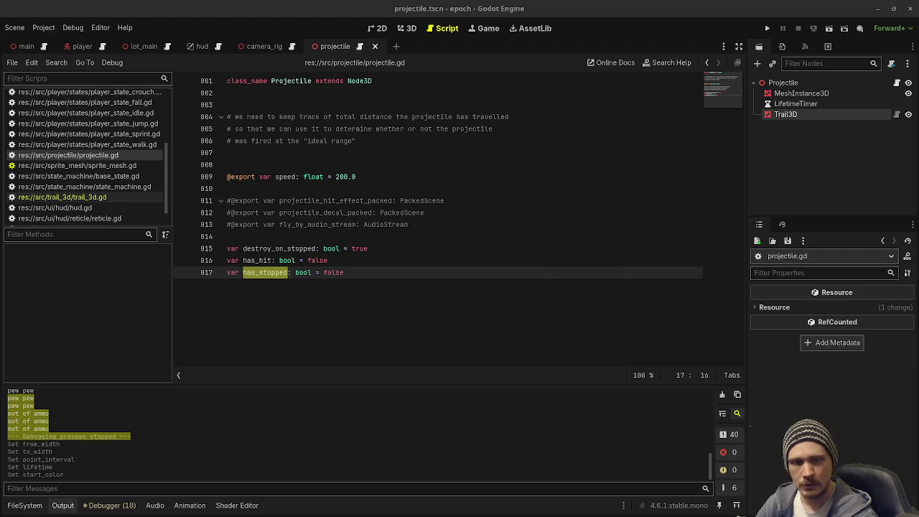
Add var bounce_count: int = 2, var damage: float = 1.0 and var source_entity: Node3D
left_click(385, 327)
key("Return")
key("Return")
type("var bounce_count: int = 2")
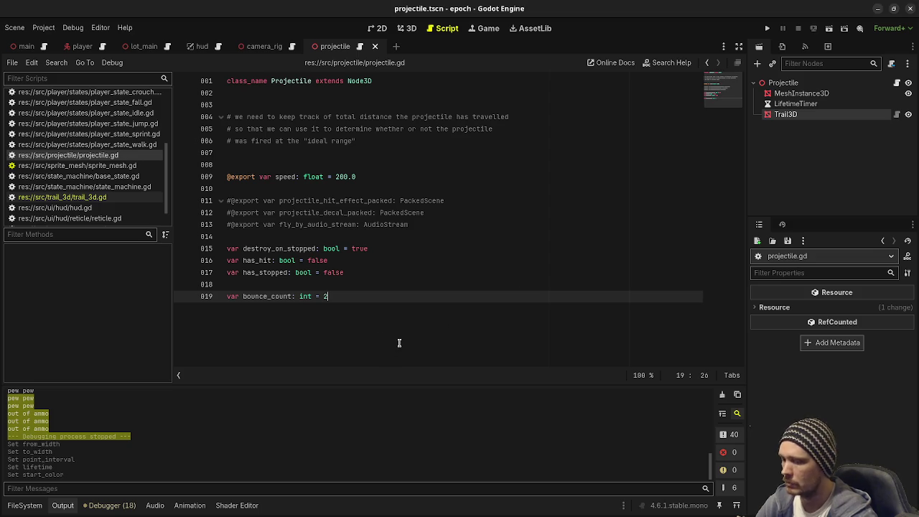
key("Return")
key("Return")
type("var damage: float = 1.0")
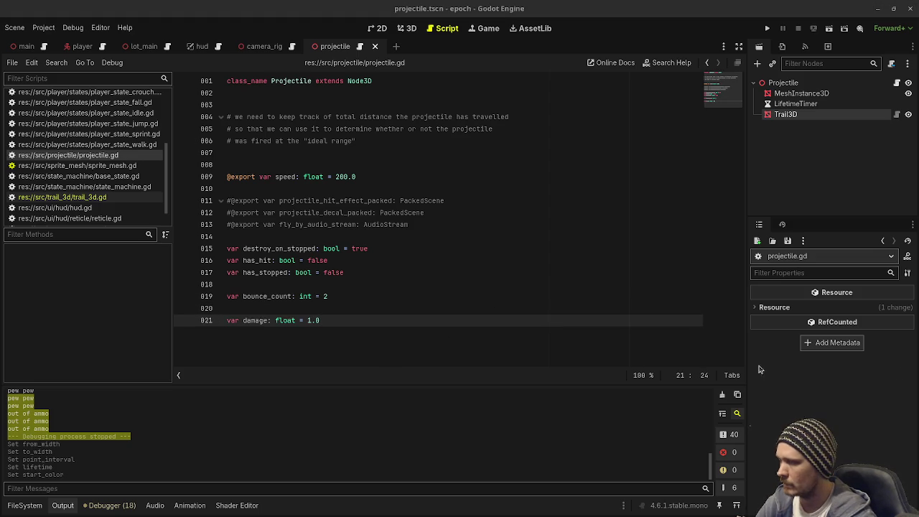
key("Return")
key("Return")
type("var source_entity: Node3D")
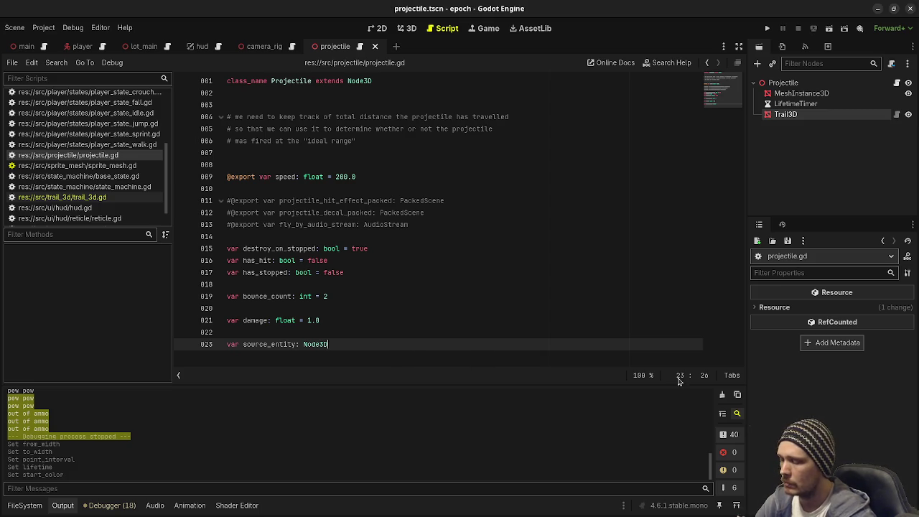
key("Return")
key("Return")
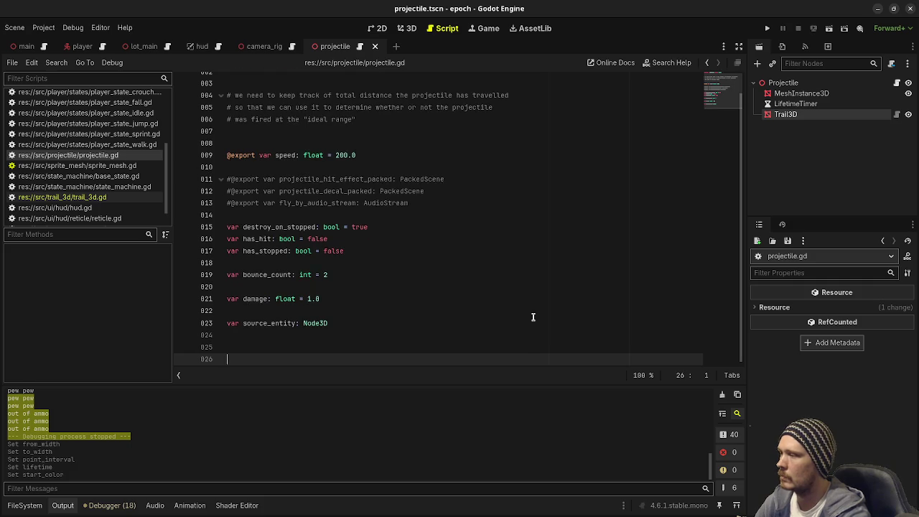
Paste _ready, keep only the LifetimeTimer timeout connect line active, and save the script
type("func _ready() -> void: \t$LifetimeTimer.timeout.connect(on_lifetime_timer_timeout) \t$FlyBySoundArea.area_entered.connect(on_fly_by_sound_area_area_entered)")
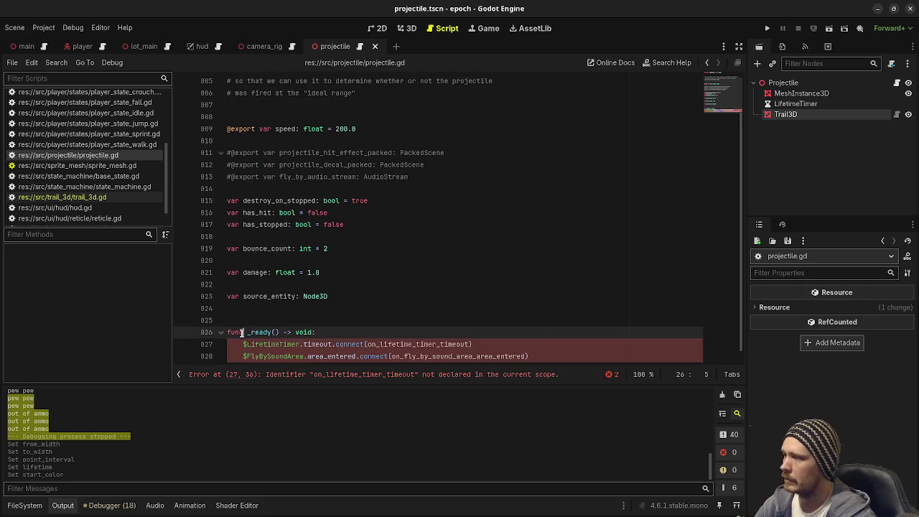
left_click(364, 332)
key("Return")
type("pass")
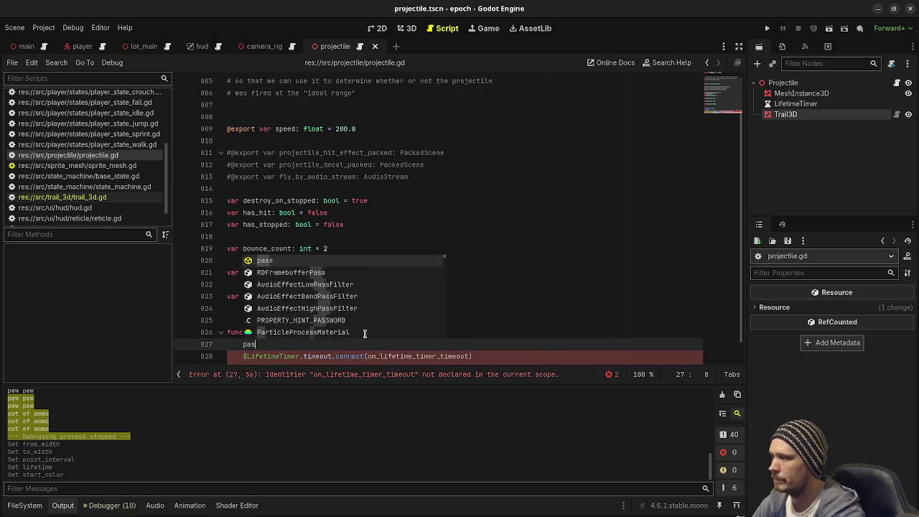
key("Down")
key("Home")
left_click(270, 345, "shift")
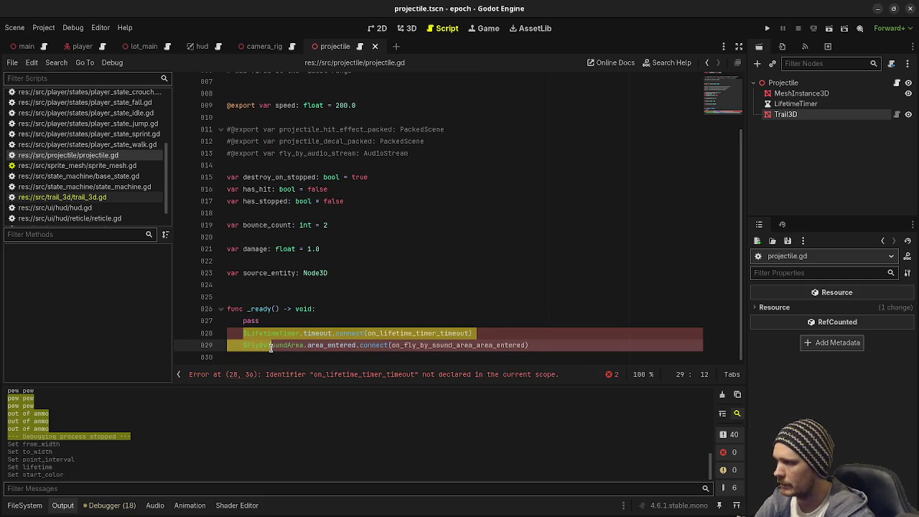
key("ctrl+k")
left_click(408, 311)
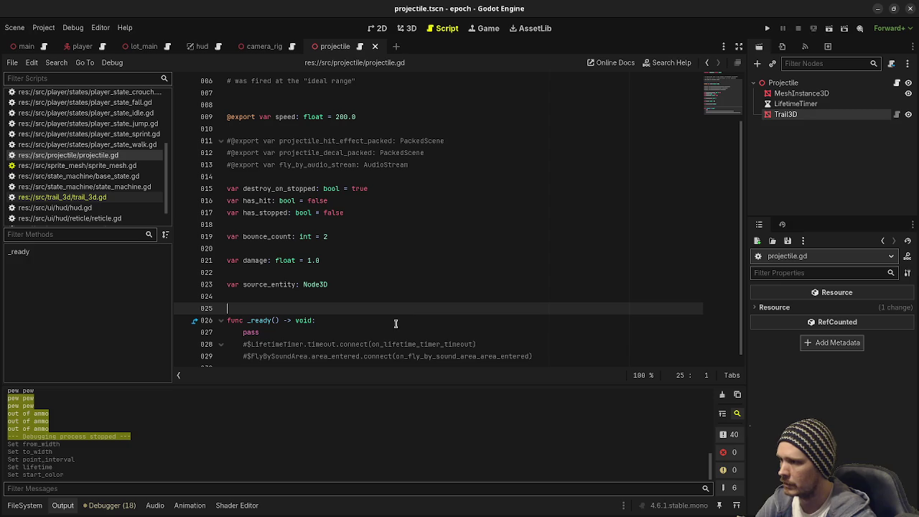
left_click(252, 344)
key("BackSpace")
key("BackSpace")
key("BackSpace")
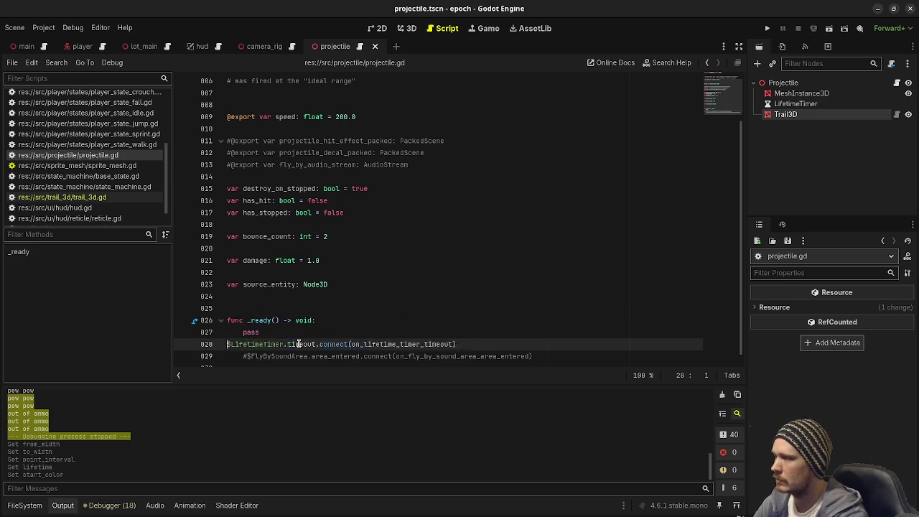
key("BackSpace")
key("BackSpace")
key("BackSpace")
key("ctrl+s")
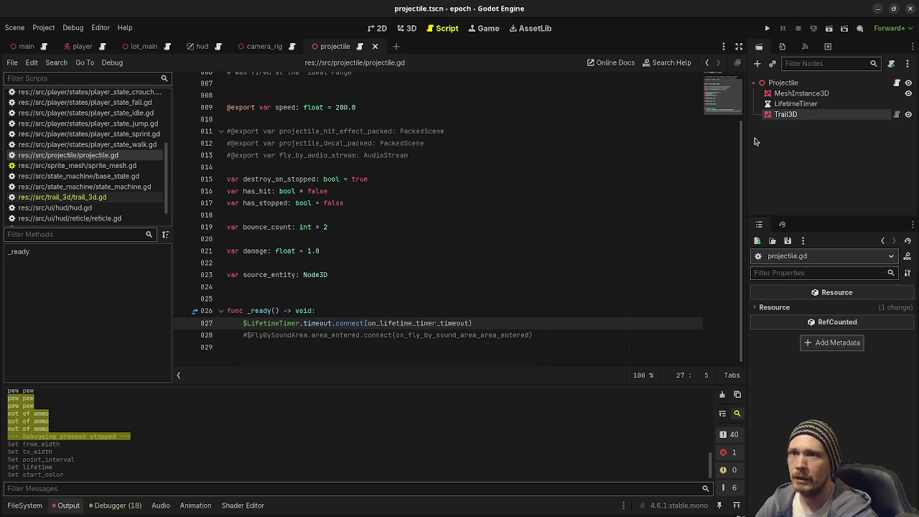
Paste the on_lifetime_timer_timeout function below _ready and save
left_click(404, 329)
double_click(404, 330)
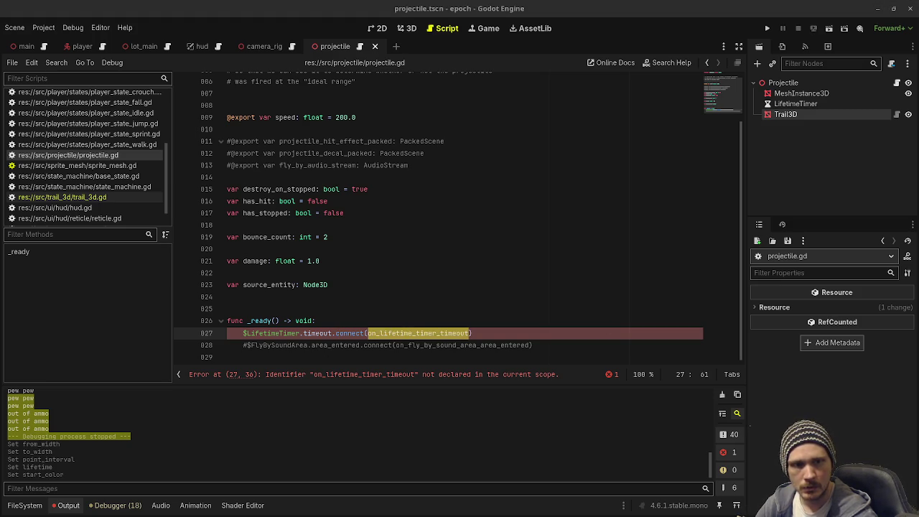
left_click(505, 358)
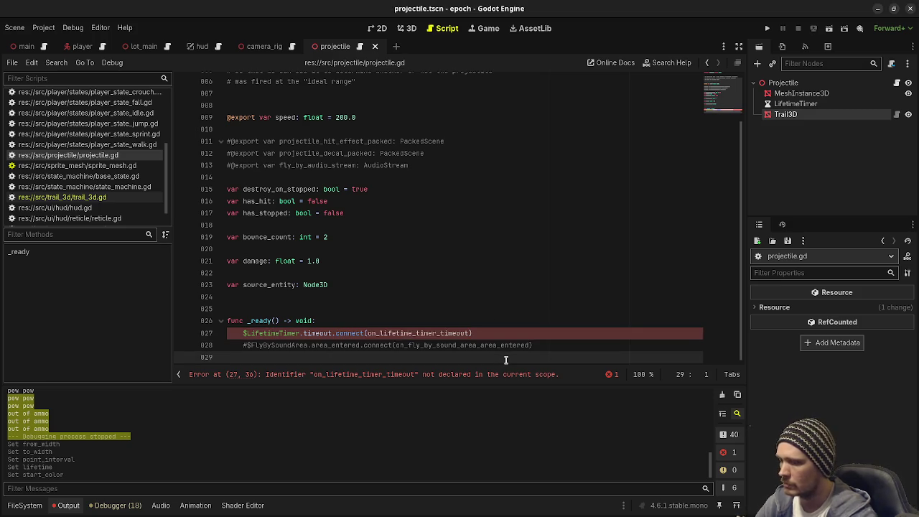
key("Return")
key("Return")
type("func on_lifetime_timer_timeout() -> void: \t$MeshInstance3D2.visible = false \tawait get_tree().create_timer(1.0).timeout \tqueue_free()")
key("ctrl+s")
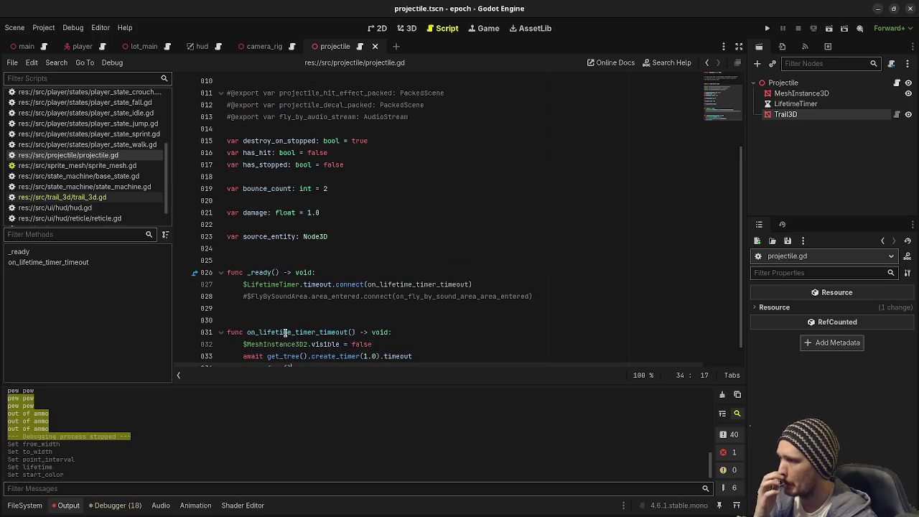
Fix the node path to $MeshInstance3D and add blank lines after source_entity for node references
left_click(320, 345)
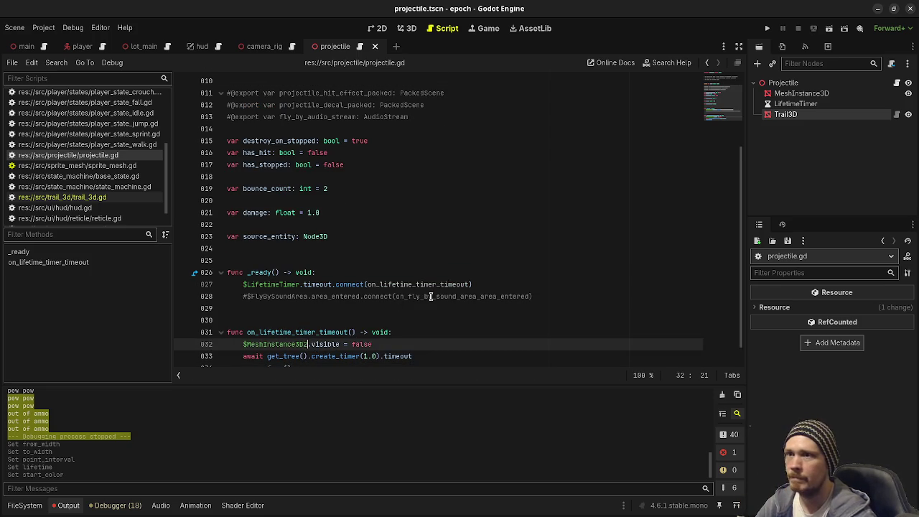
key("BackSpace")
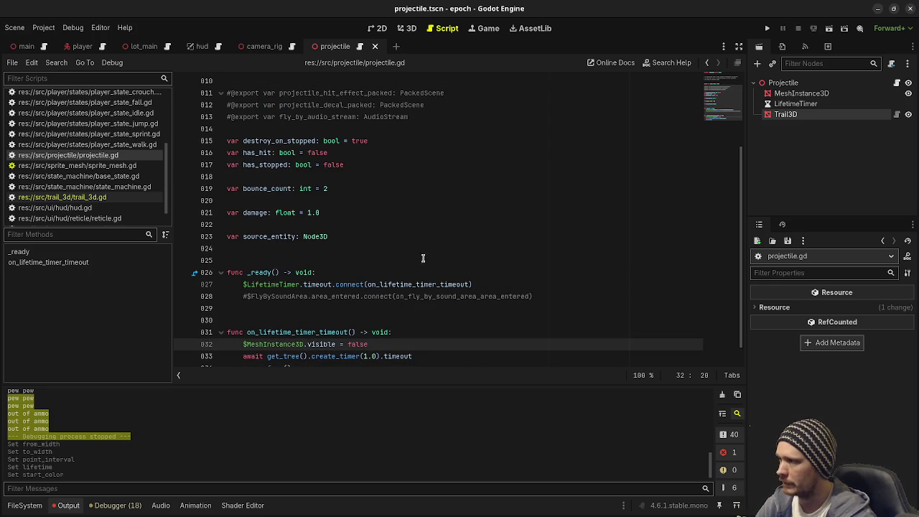
left_click(332, 238)
key("Return")
key("Return")
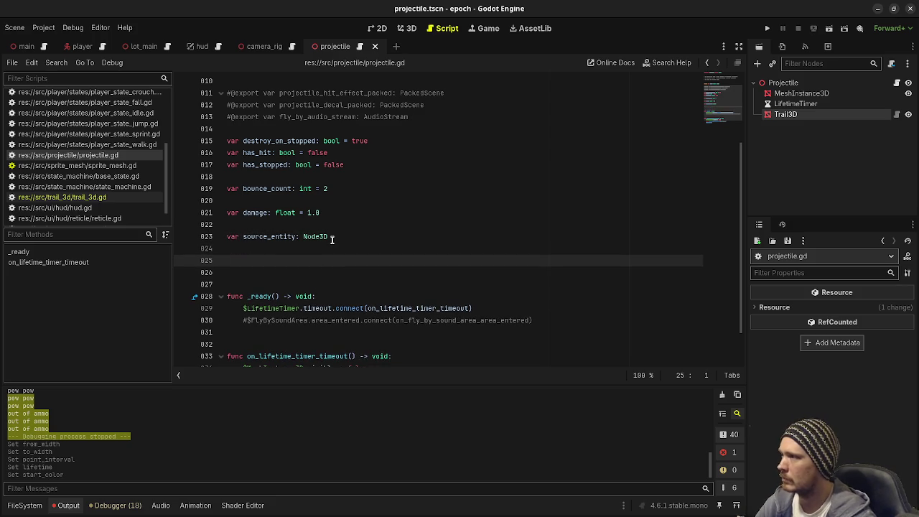
left_click_drag(793, 93, 345, 260)
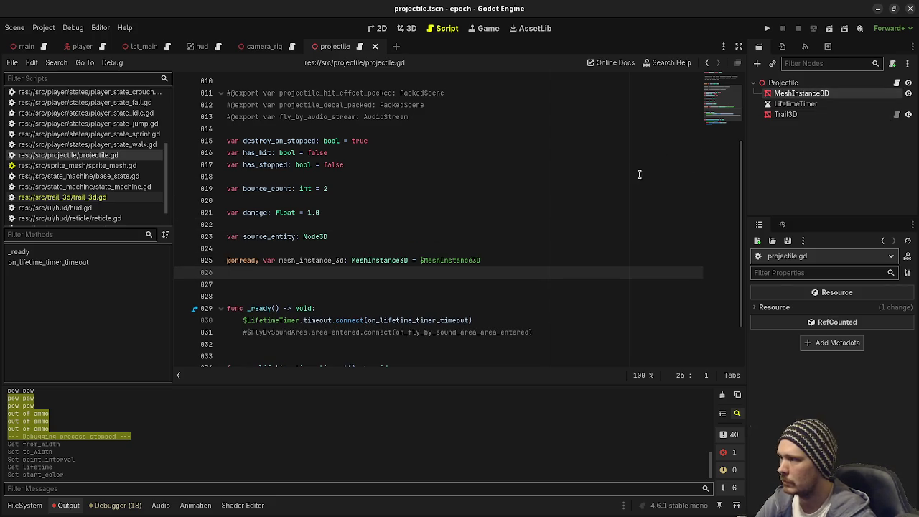
mouse_move(784, 114)
left_mouse_down()
mouse_move(657, 155)
mouse_move(513, 248)
mouse_move(435, 274)
left_mouse_up()
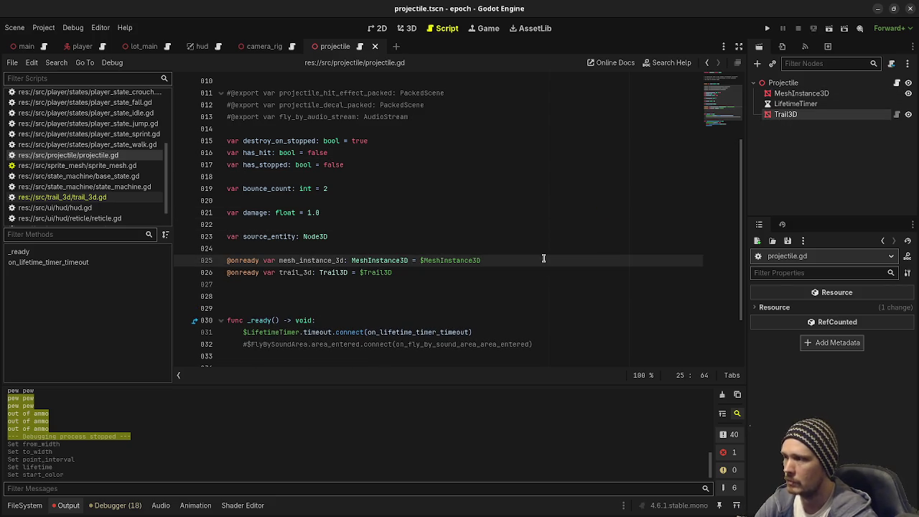
key("Return")
left_click_drag(795, 103, 362, 277)
scroll(332, 278, "down", 2)
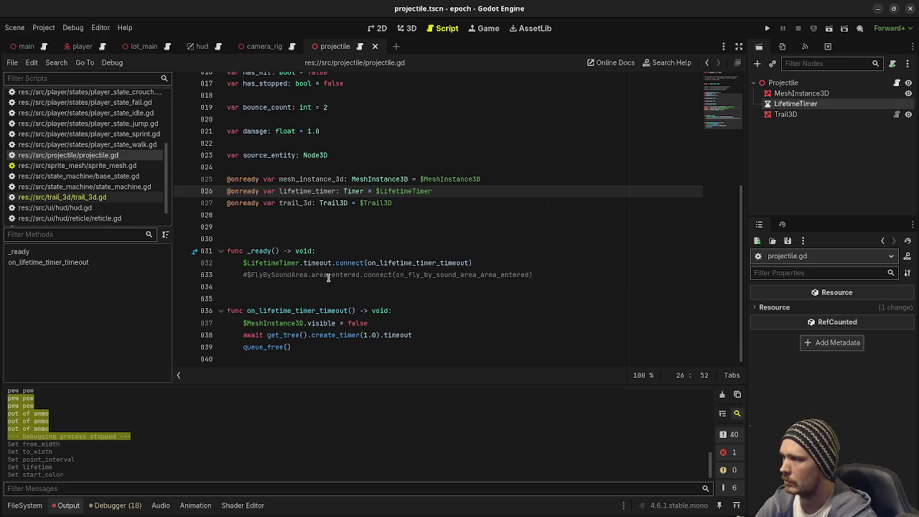
Replace the $MeshInstance3D and $LifetimeTimer paths with the mesh_instance_3d and lifetime_timer variables
double_click(317, 180)
key("ctrl+c")
double_click(276, 323)
key("ctrl+v")
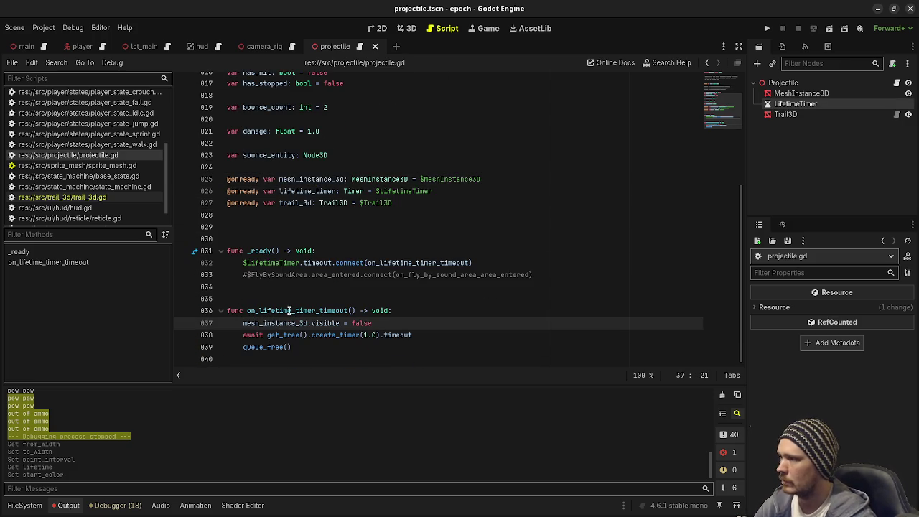
double_click(306, 189)
key("ctrl+c")
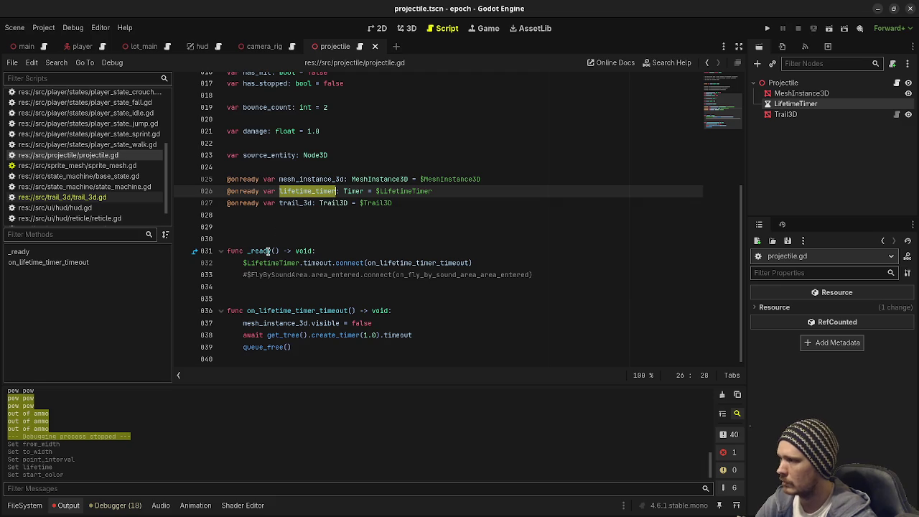
double_click(263, 263)
key("ctrl+v")
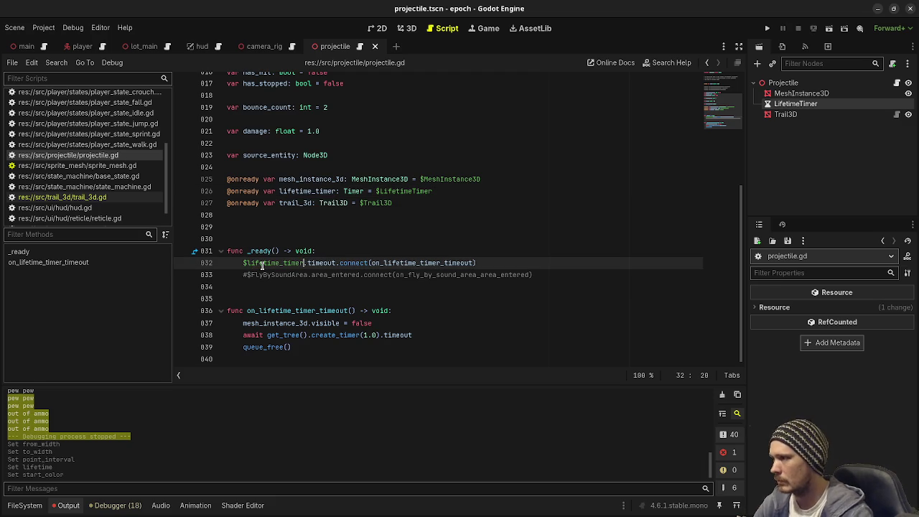
left_click_drag(243, 263, 305, 263)
key("ctrl+v")
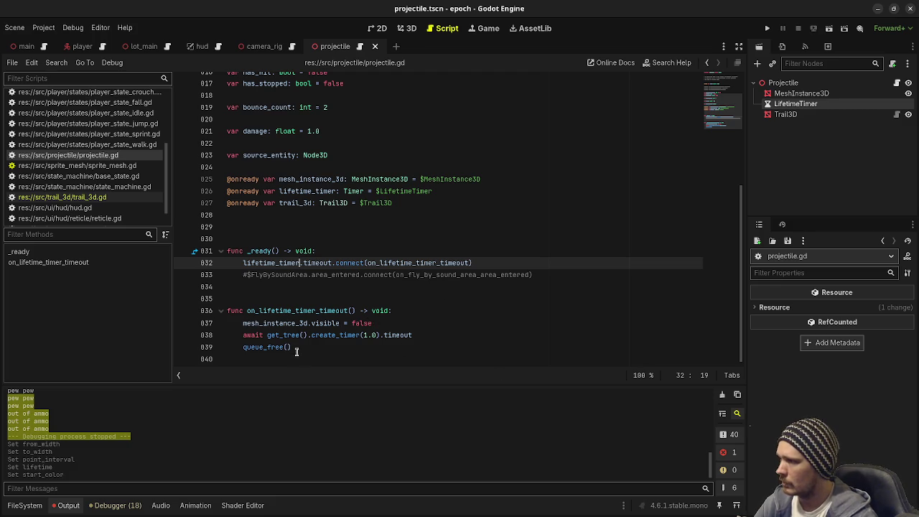
double_click(286, 312)
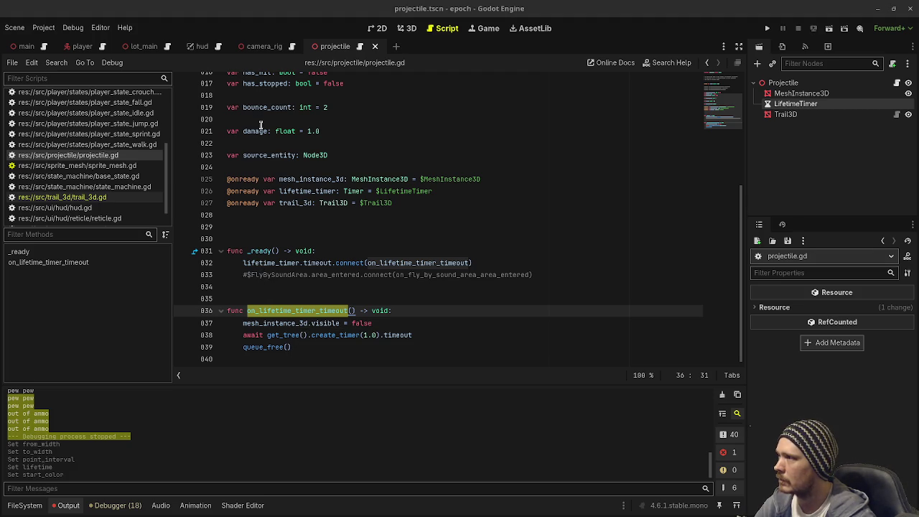
scroll(265, 132, "up", 4)
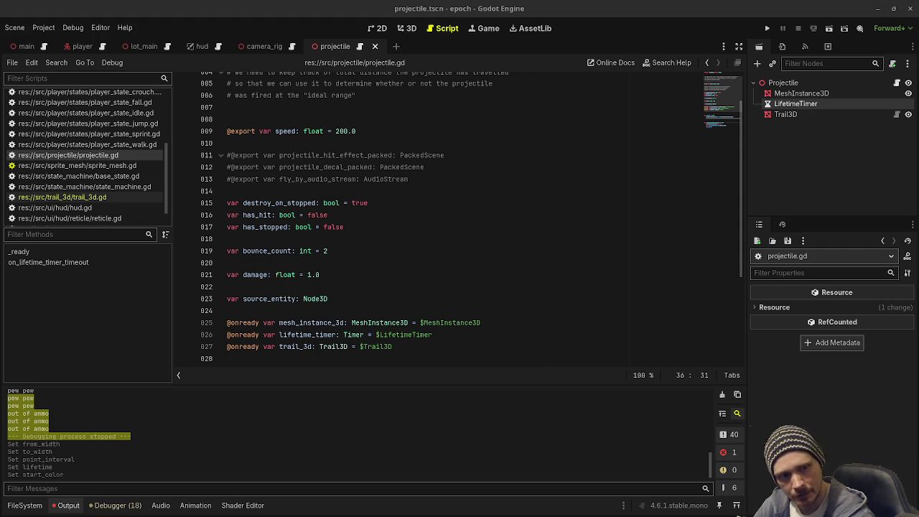
Give LifetimeTimer a Wait Time of 5 seconds, with One Shot and Autostart turned on
left_click(801, 94)
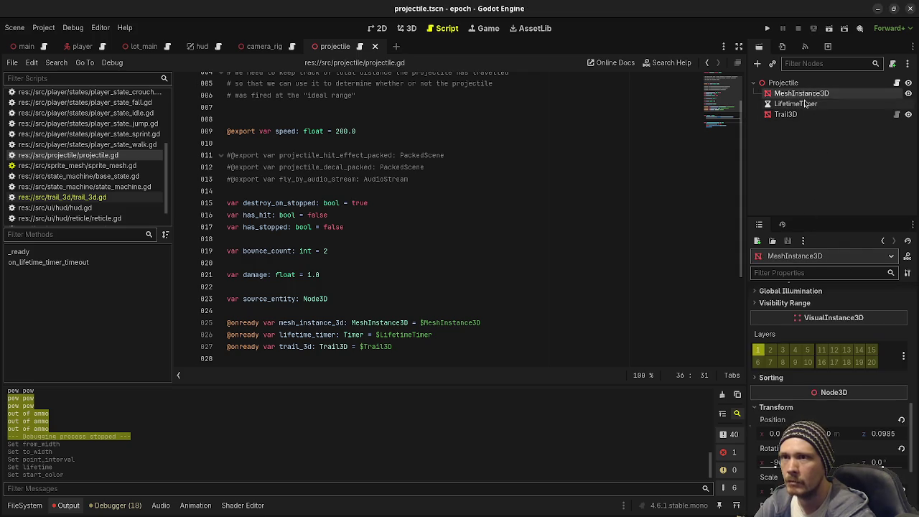
left_click(795, 104)
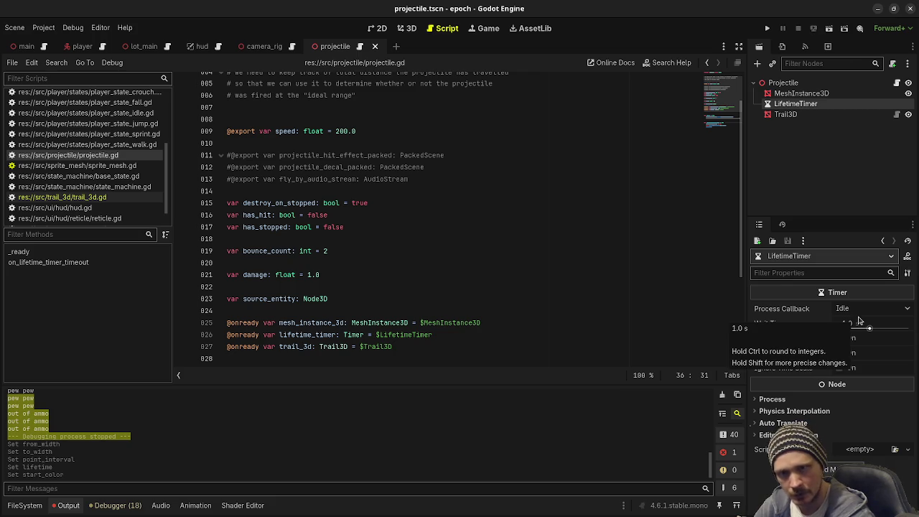
left_click(861, 323)
type("5")
key("Return")
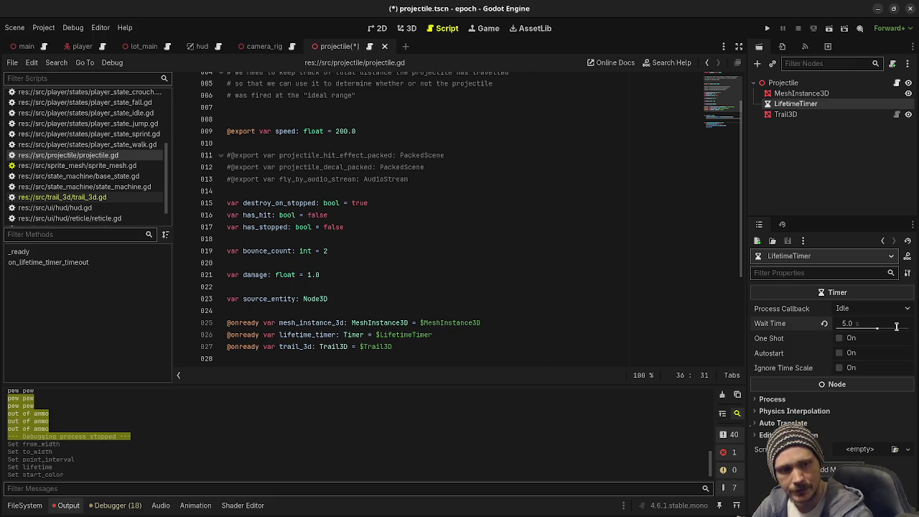
left_click(839, 338)
left_click(839, 353)
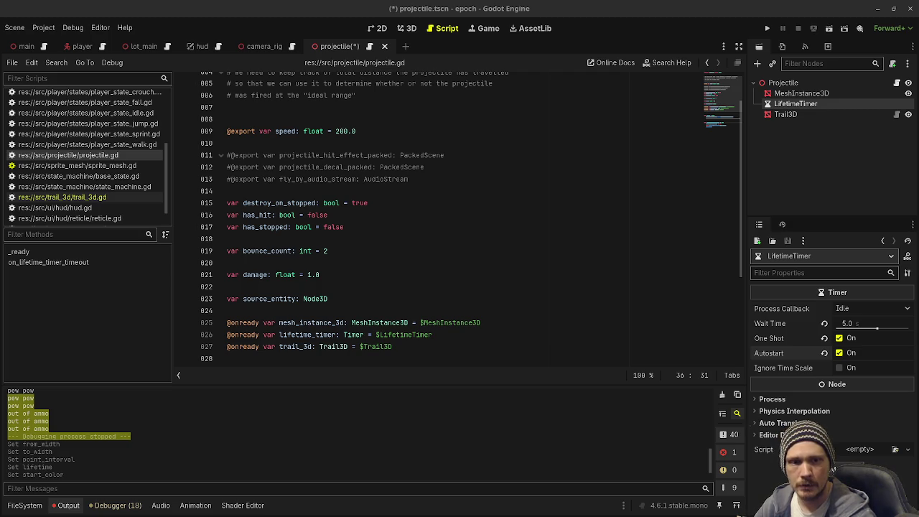
Insert _physics_process(delta) with 'if has_stopped == true: return' above the timeout handler, and save
scroll(323, 342, "down", 4)
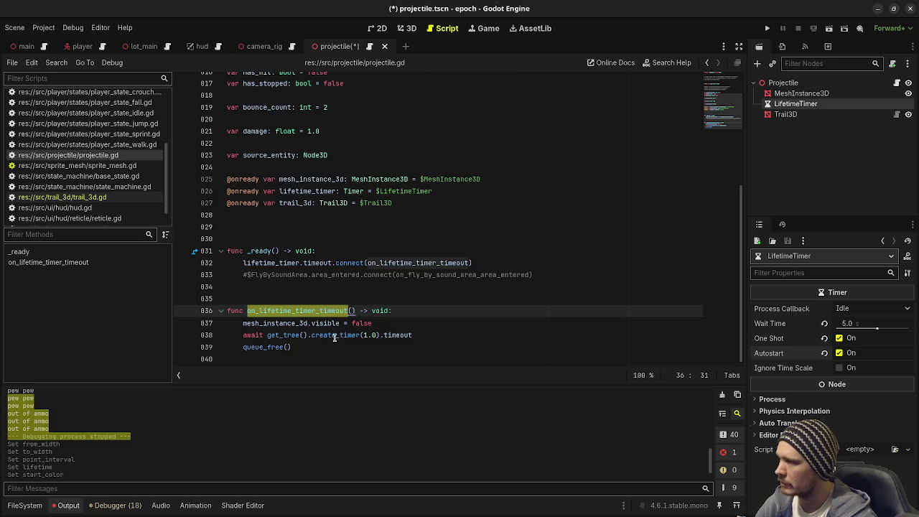
left_click(403, 298)
key("Return")
type("func _physics_process(delta: float) -> void: \tif has_stopped == true: return")
key("ctrl+s")
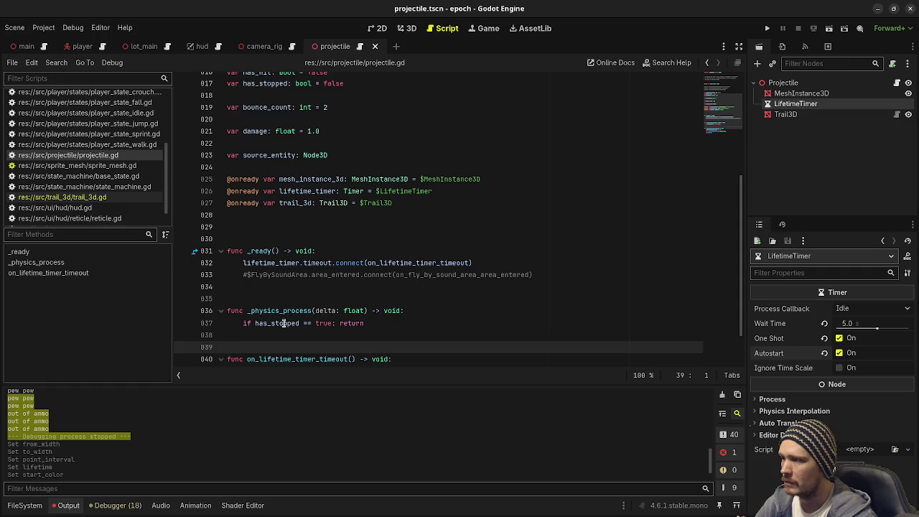
Add last_position, direction and next_position variables to _physics_process
scroll(316, 330, "up", 1)
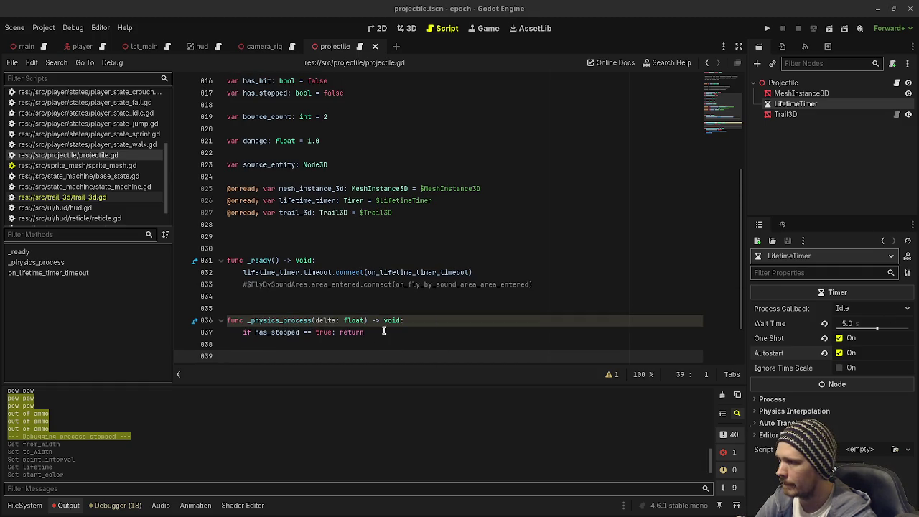
type("var last_position: Vector3 = global_position \tvar direction: Vector3 = (-global_basis.z * (speed * delta)) \tvar next_position: Vector3 = global_position + direction")
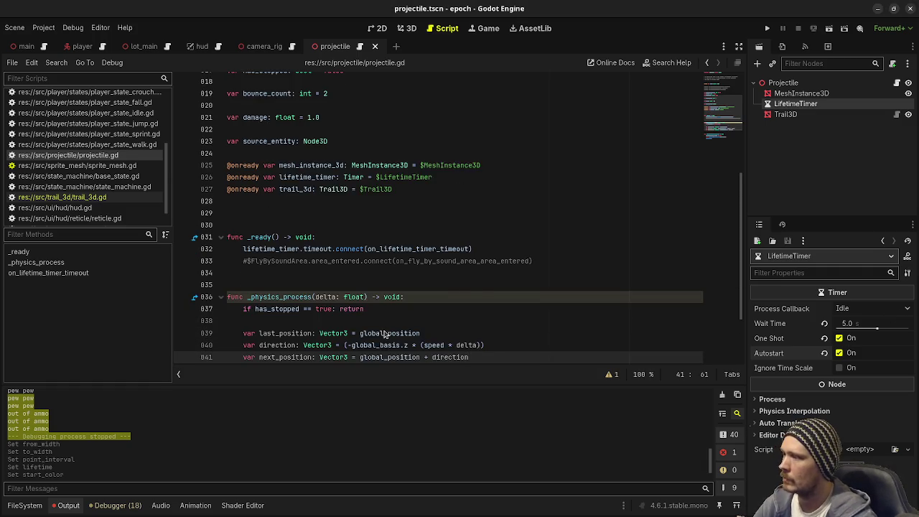
scroll(385, 334, "down", 3)
double_click(286, 249)
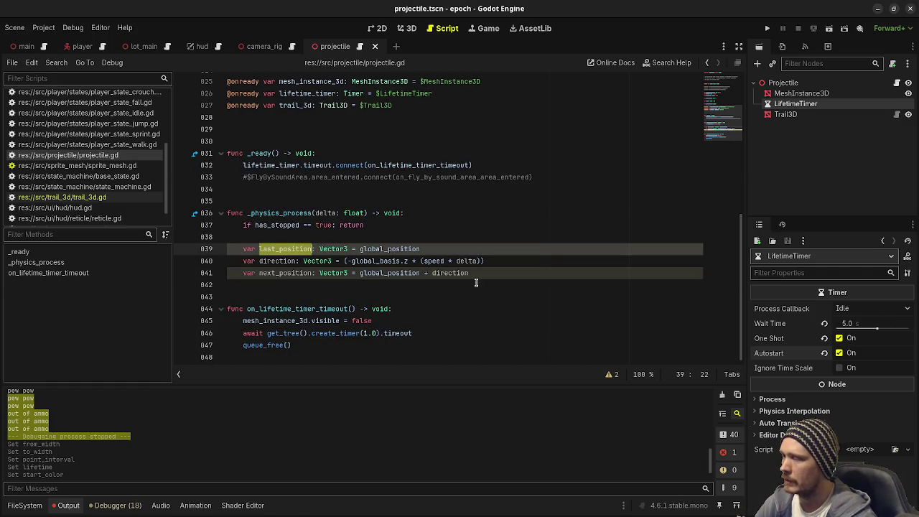
double_click(399, 249)
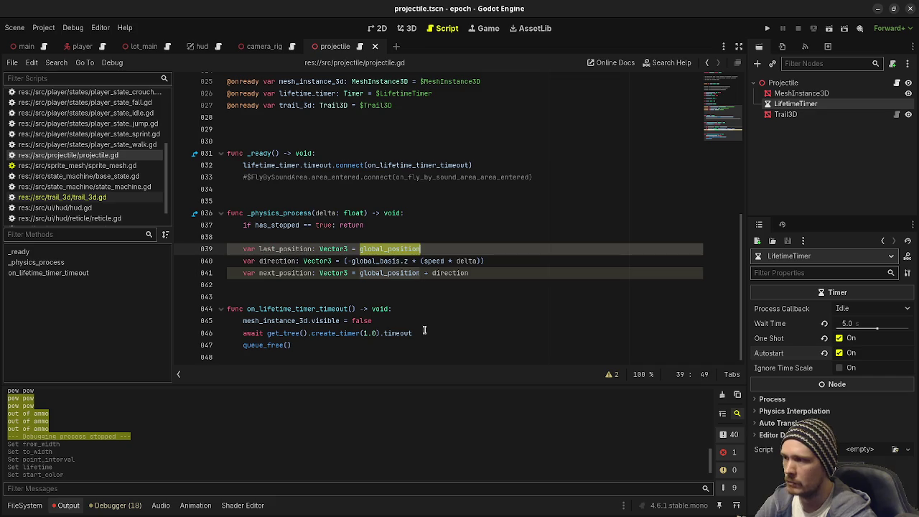
double_click(281, 261)
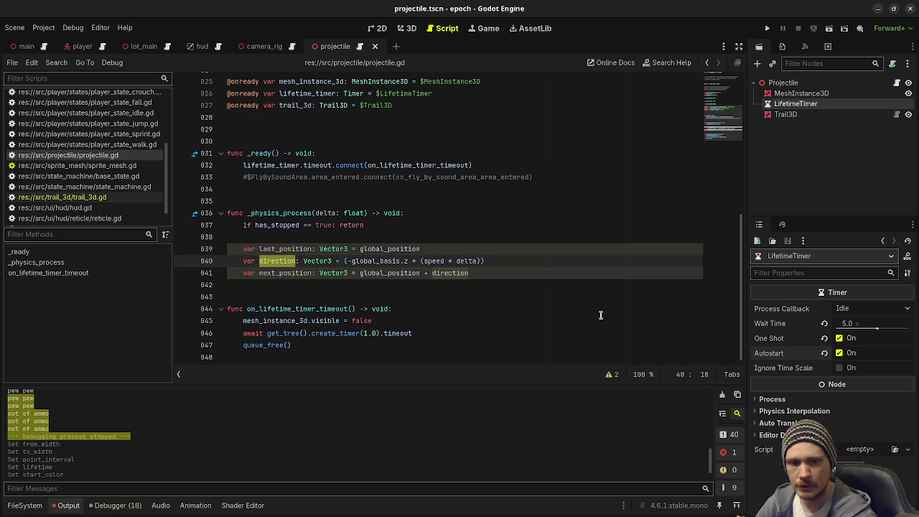
double_click(285, 273)
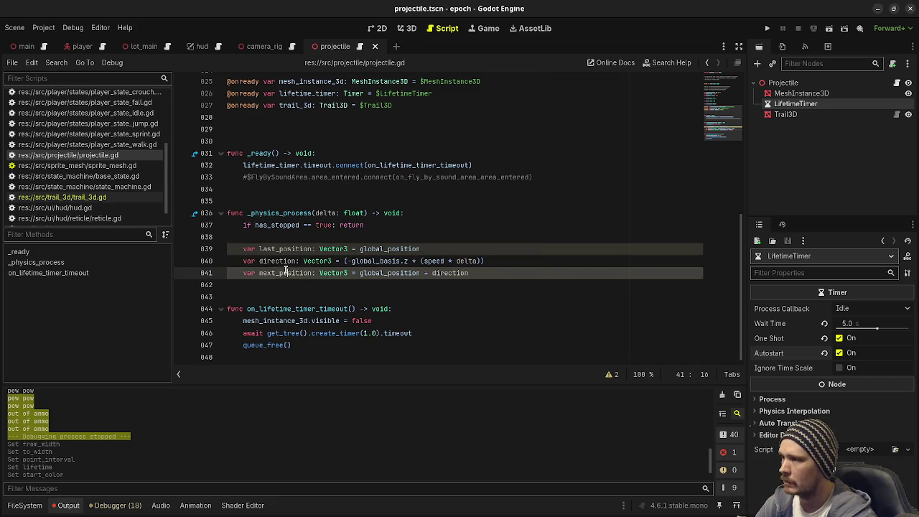
double_click(409, 273)
double_click(445, 273)
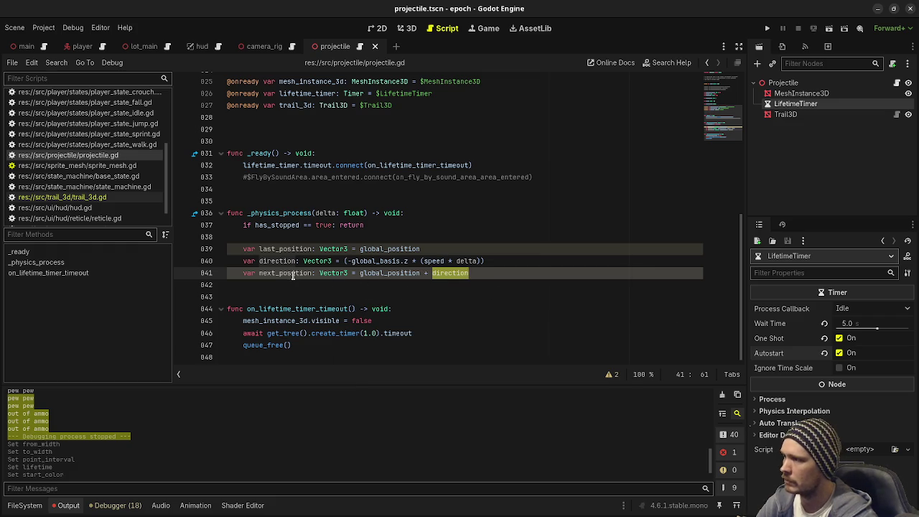
Add 'next_position.y -= 9.8 * delta * delta', then the look_at and global_position lines, and save
left_click(502, 279)
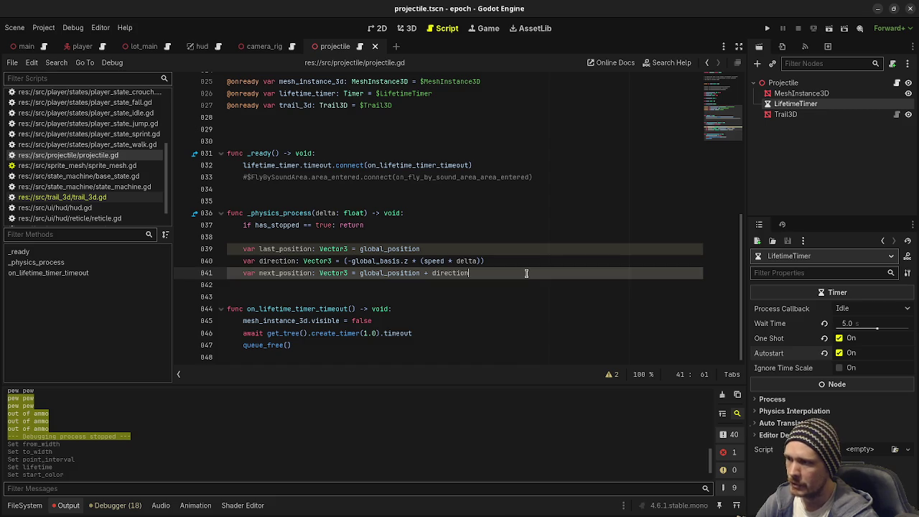
key("Return")
key("Return")
type("next_position.y -= 9.8 * delta * delta")
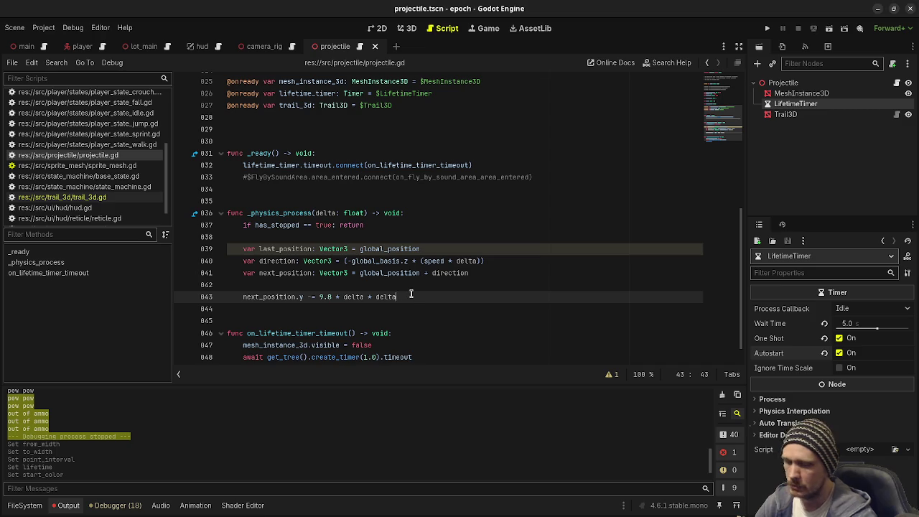
key("Return")
key("Return")
type("look_at(next_position) \tglobal_position = next_position")
key("ctrl+s")
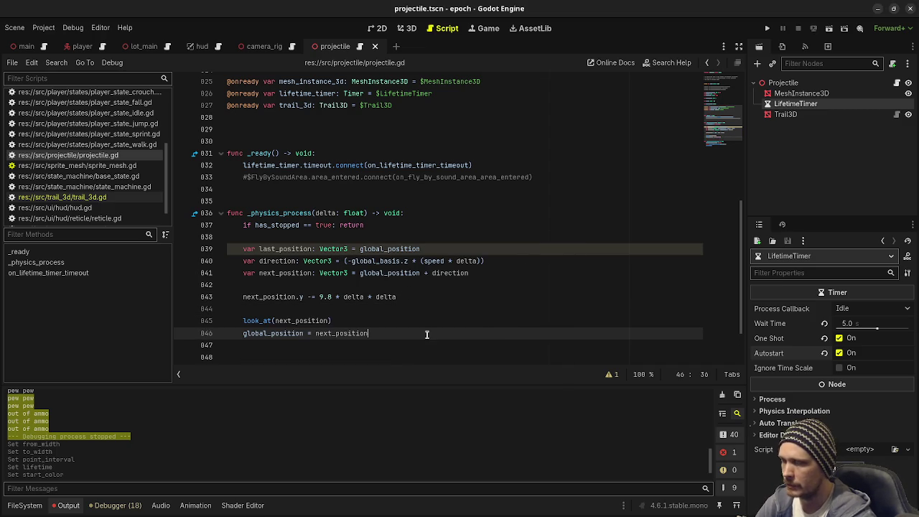
Insert the raycast hit-check block below the movement lines
scroll(493, 328, "down", 1)
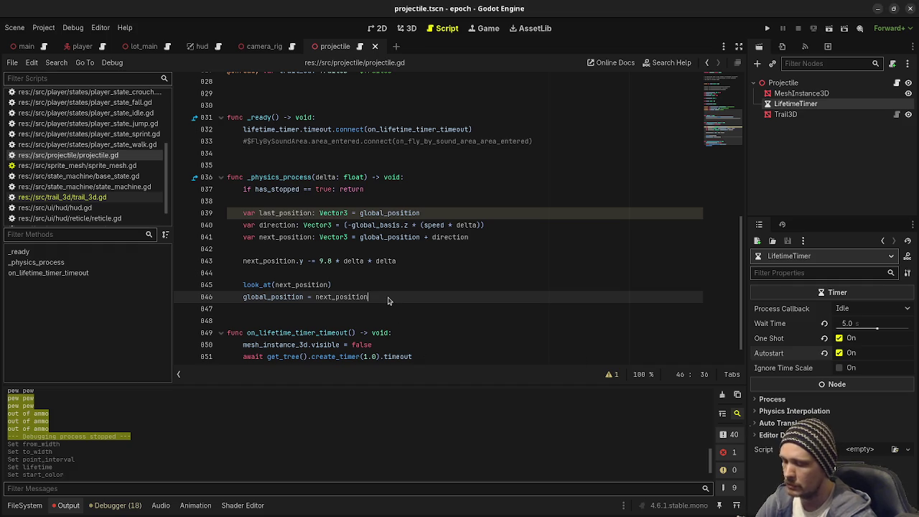
key("Return")
key("Return")
type("var space_state = get_world_3d().direct_space_state \tvar origin = last_position \tvar end = next_position \tvar query = PhysicsRayQueryParameters3D.create(origin, end) \tquery.collide_with_areas = true \tquery.collision_mask = 1 | 128 | 65536 # hits static (1) and HurtBoxes (128) and temp rigidbody layer (65536) \t#query.exclude = [get_rid()] \tvar result = space_state.intersect_ray(query) \tif result: \t\thas_hit = true")
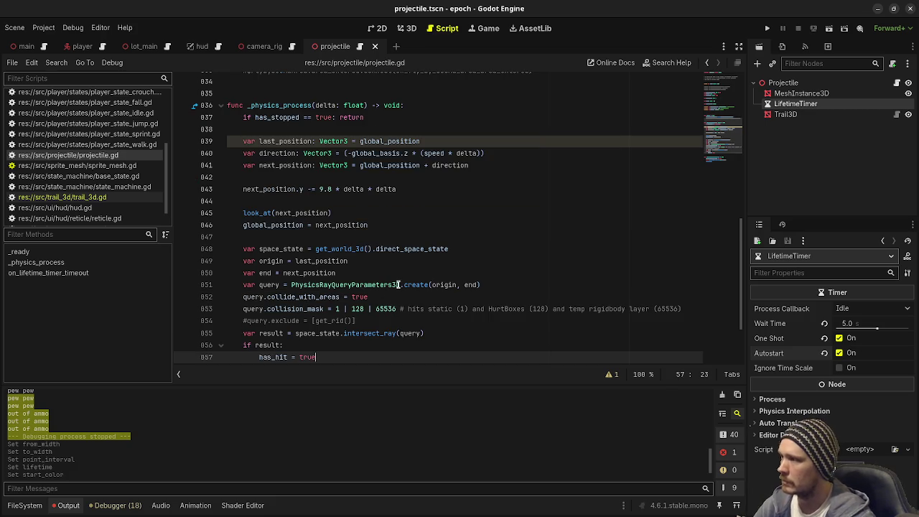
Review the raycast running from last_position to next_position
scroll(398, 315, "up", 1)
scroll(434, 330, "down", 1)
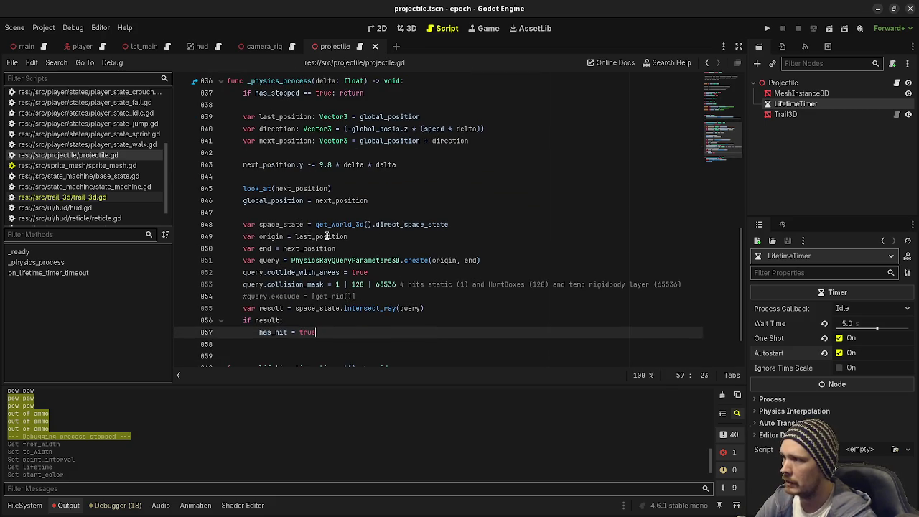
double_click(329, 237)
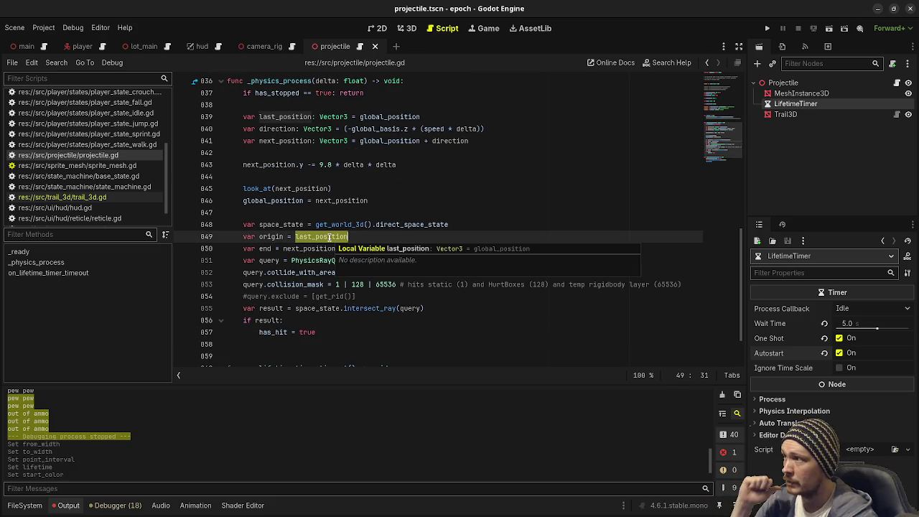
double_click(390, 116)
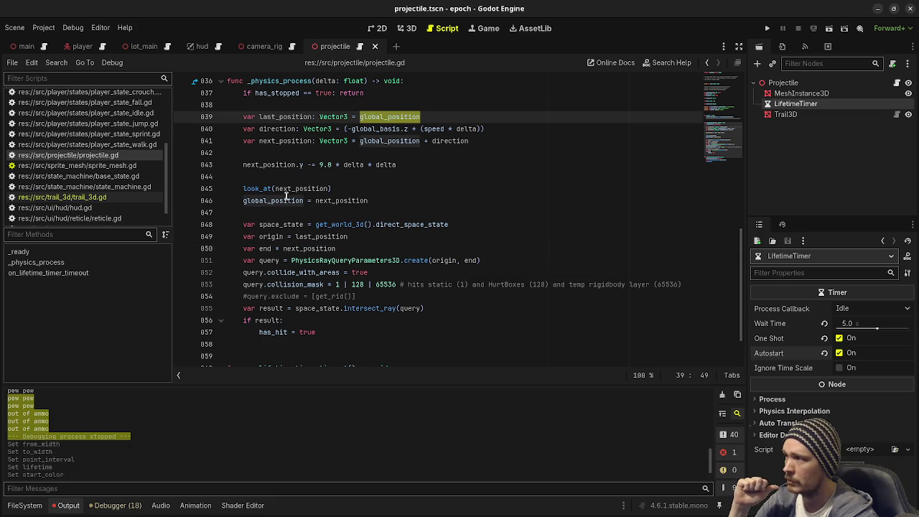
double_click(308, 248)
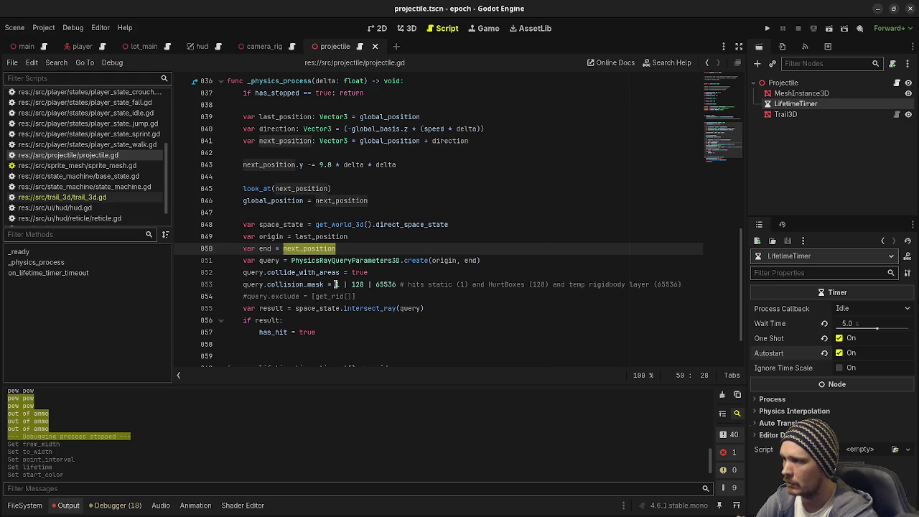
Comment out '| 128 | 65536' so the mask is only layer 1, save, and switch to player.tscn
left_click(342, 284)
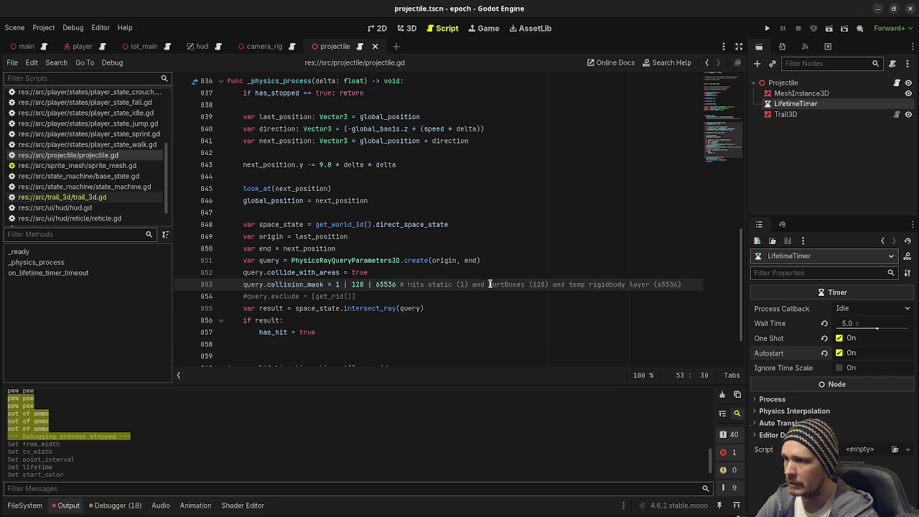
type("#")
key("ctrl+s")
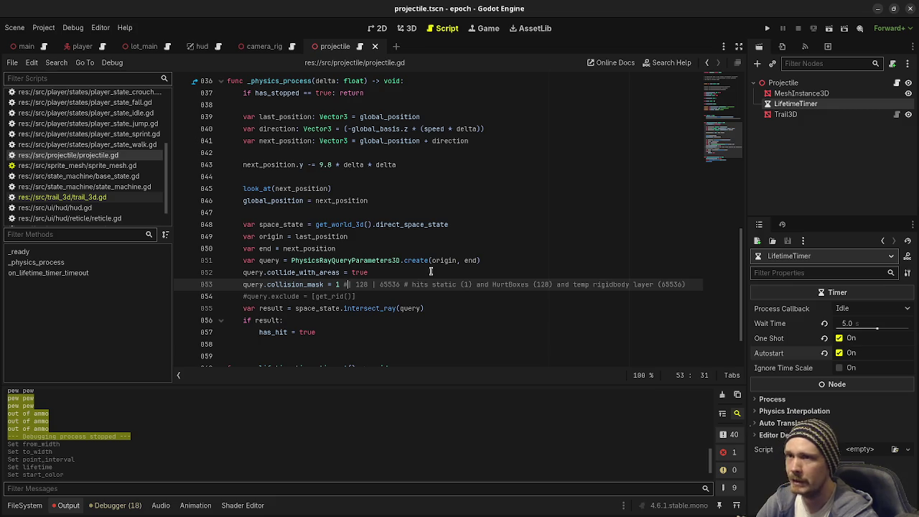
left_click(81, 48)
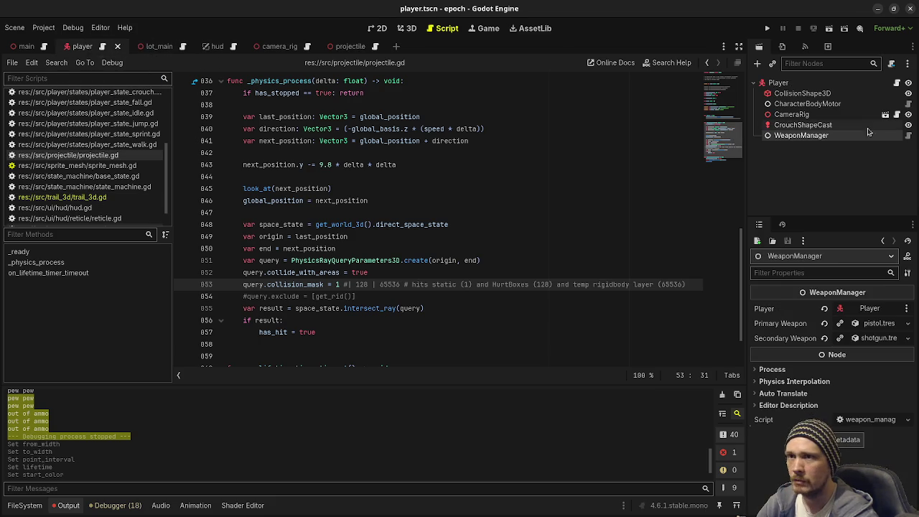
Put the player on collision layer 2, then open an indented line under has_hit = true
scroll(790, 399, "down", 5)
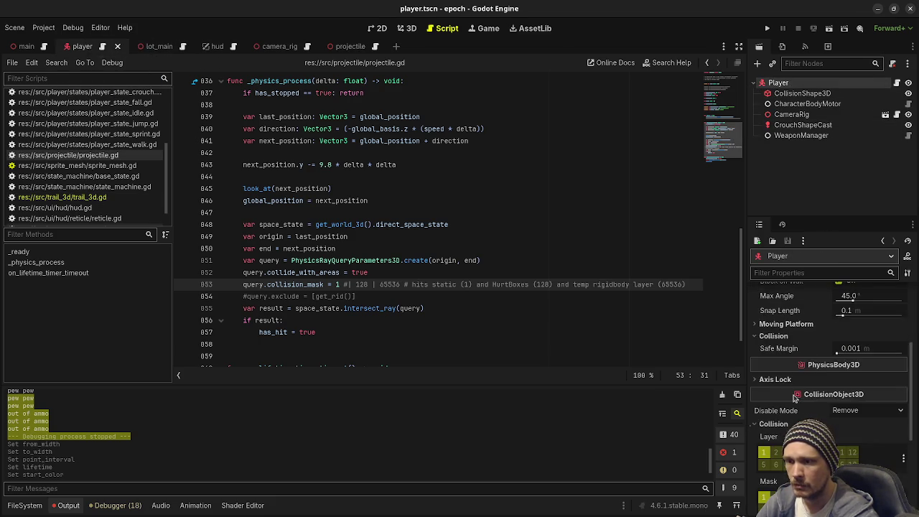
left_click(775, 395)
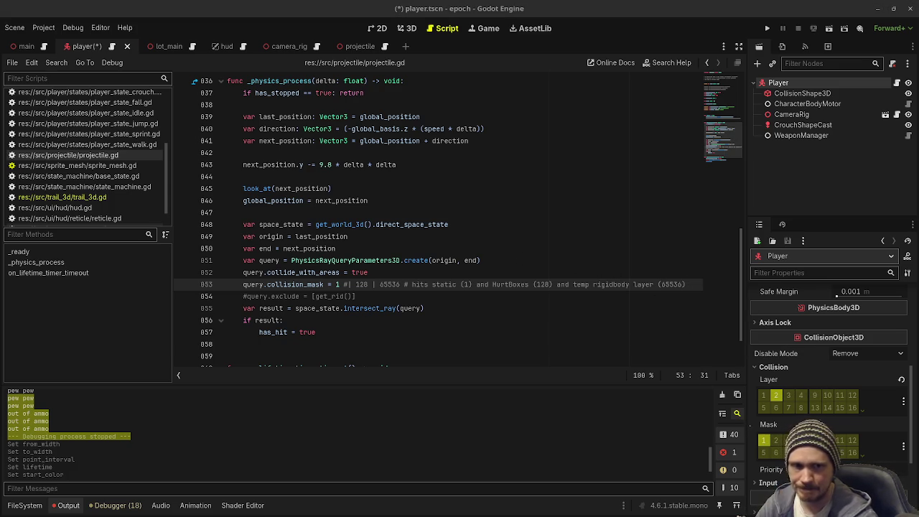
left_click(414, 332)
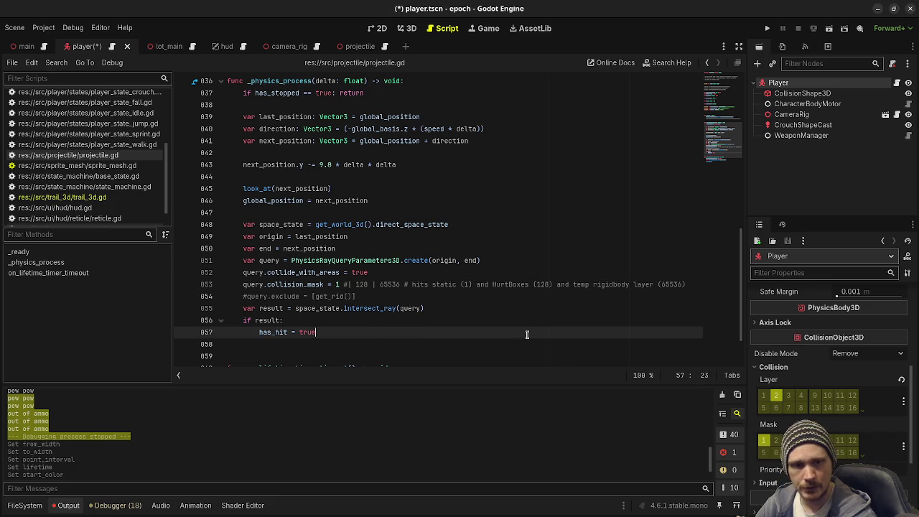
scroll(567, 343, "down", 1)
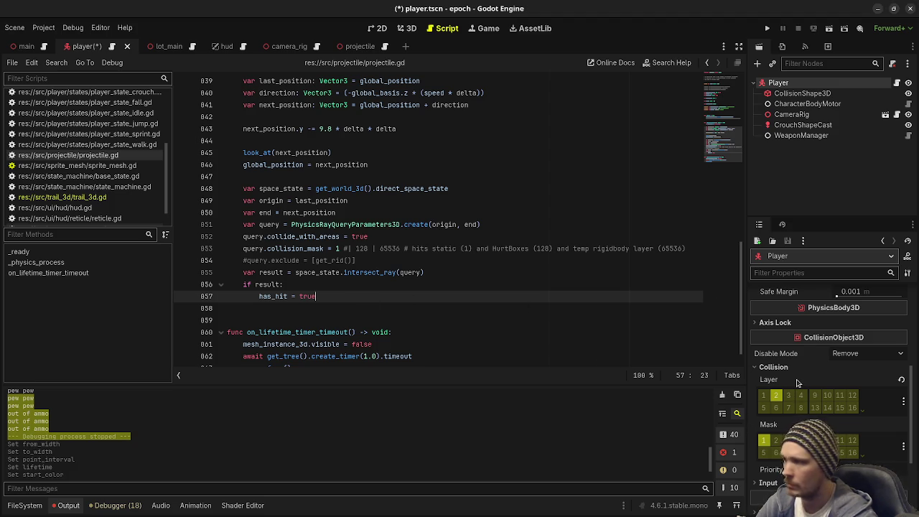
key("Return")
key("Return")
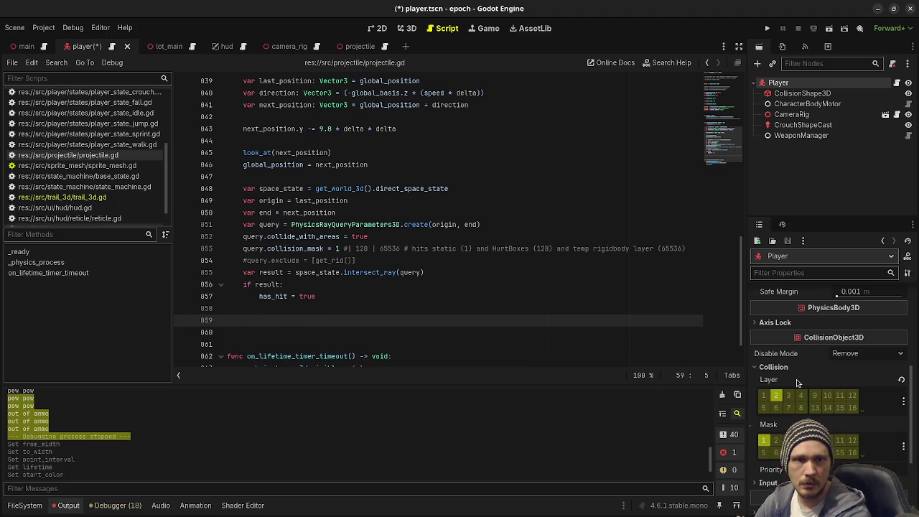
key("Tab")
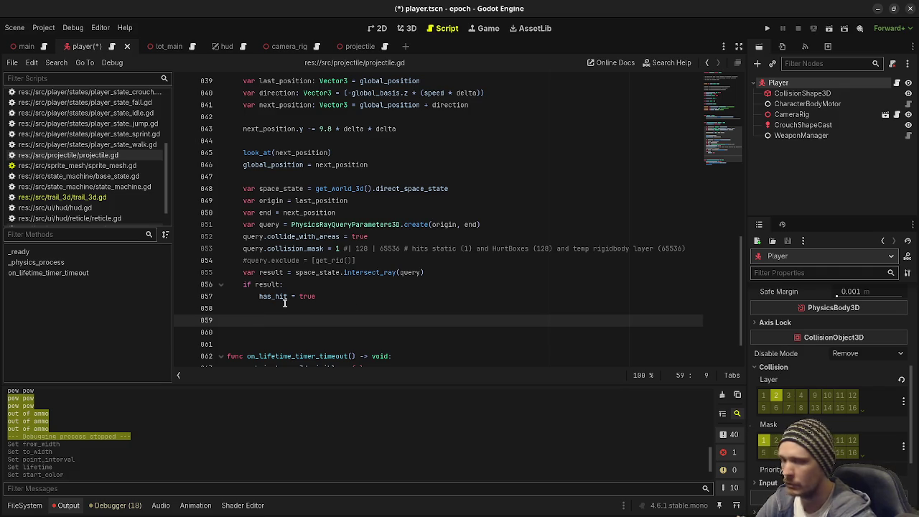
Paste the HurtBox damage block under has_hit = true and comment it out
type("# deal damage or effect rigidbodies \t\tif result.collider is HurtBox: \t\t\t#reparent(result.collider) \t\t\tvar hit_info: HitInfo = HitInfo.new() \t\t\thit_info.damage = damage + randi_range(-1, 1) \t\t\thit_info.source_entity = source_entity \t\t\tif result.collider.is_weakspot == true: \t\t\t\thit_info.damage *= 2.0 \t\t\thit_info.position = result.position \t\t\thit_info.normal = result.normal \t\t\tresult.collider.on_raycast_hit(hit_info)")
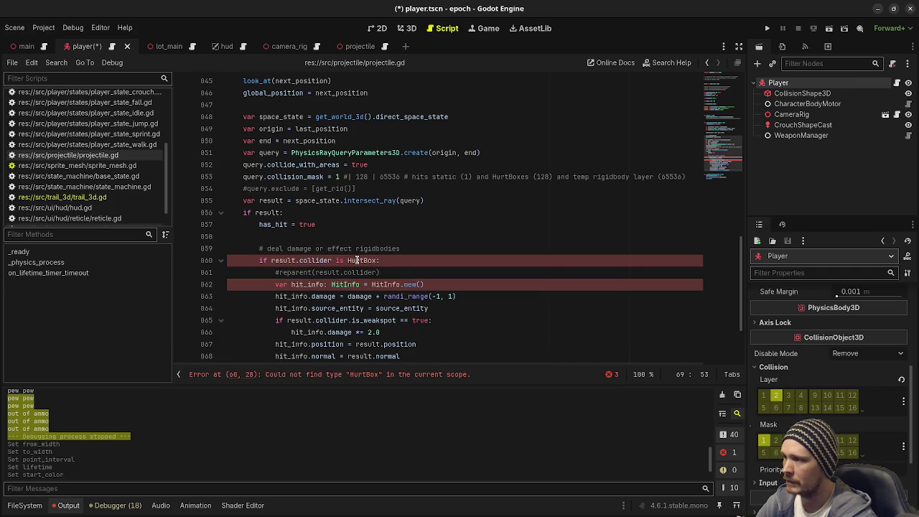
scroll(357, 259, "down", 1)
mouse_move(260, 224)
left_mouse_down()
mouse_move(380, 237)
mouse_move(420, 313)
mouse_move(458, 330)
left_mouse_up()
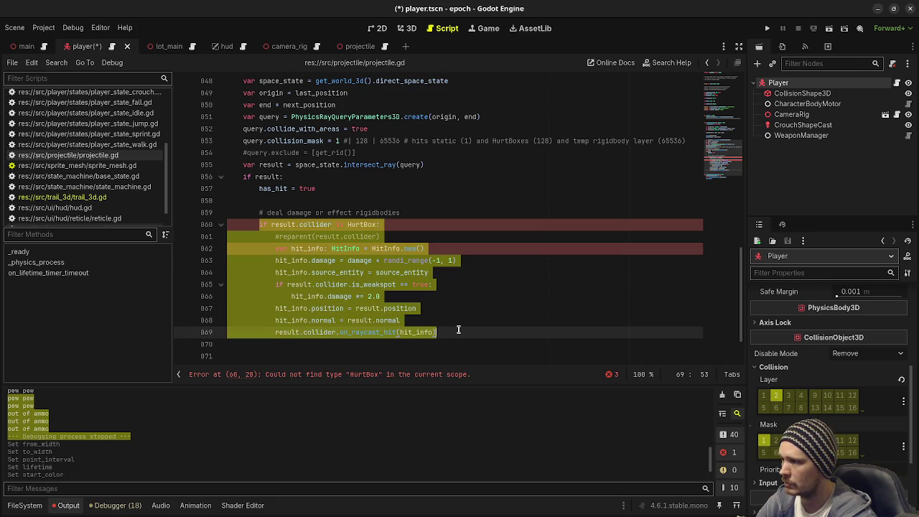
key("ctrl+k")
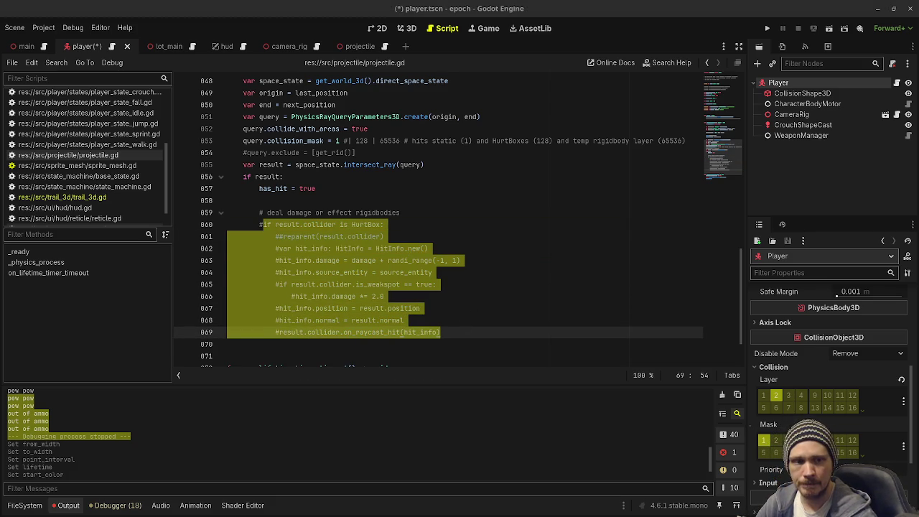
key("ctrl+k")
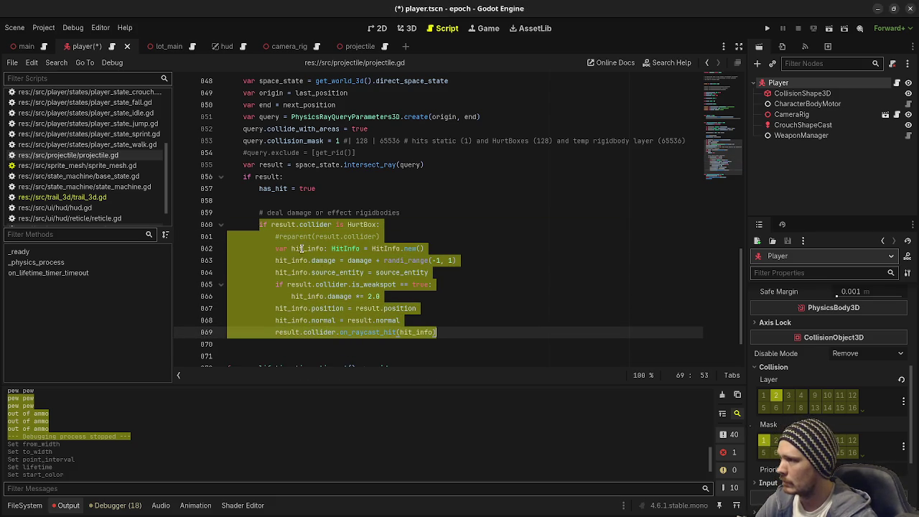
left_click(277, 237)
mouse_move(259, 224)
left_mouse_down()
mouse_move(323, 237)
mouse_move(481, 331)
left_mouse_up()
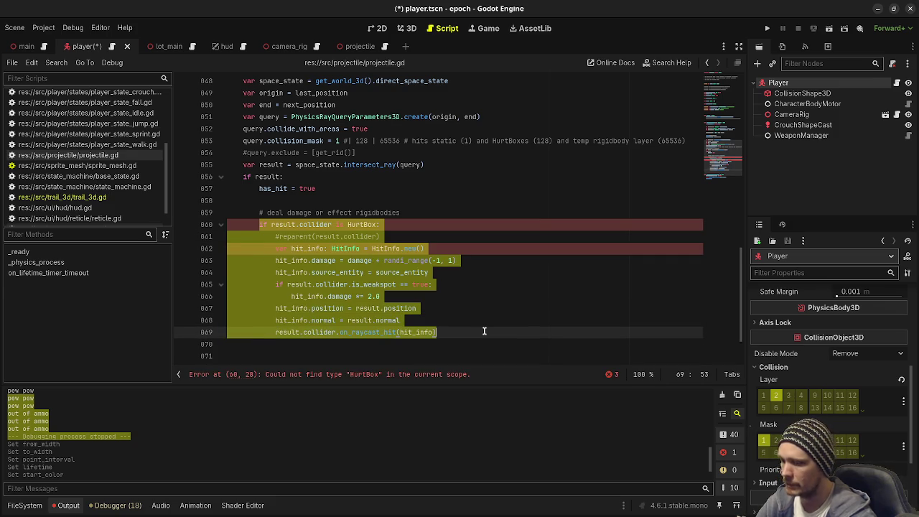
key("ctrl+k")
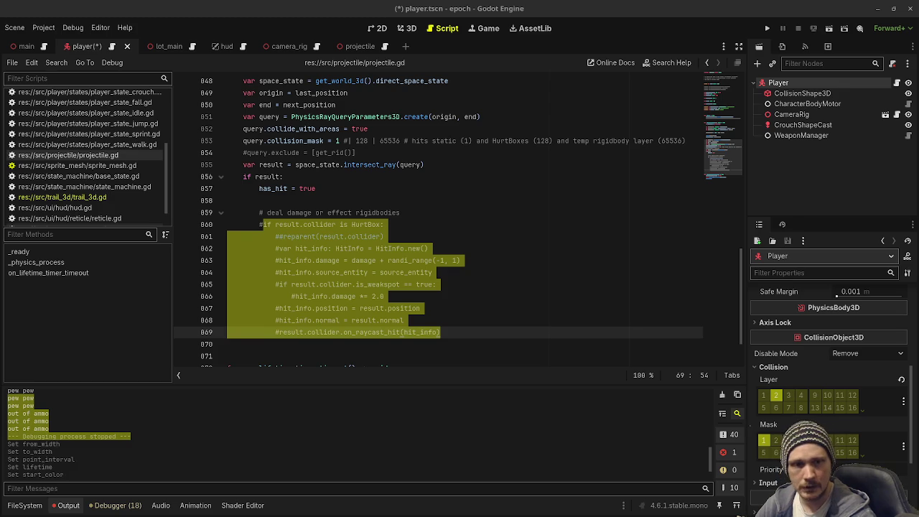
Add the RigidBody3D apply_impulse branch commented out, and save the script
left_click(488, 333)
key("Down")
key("ctrl+z")
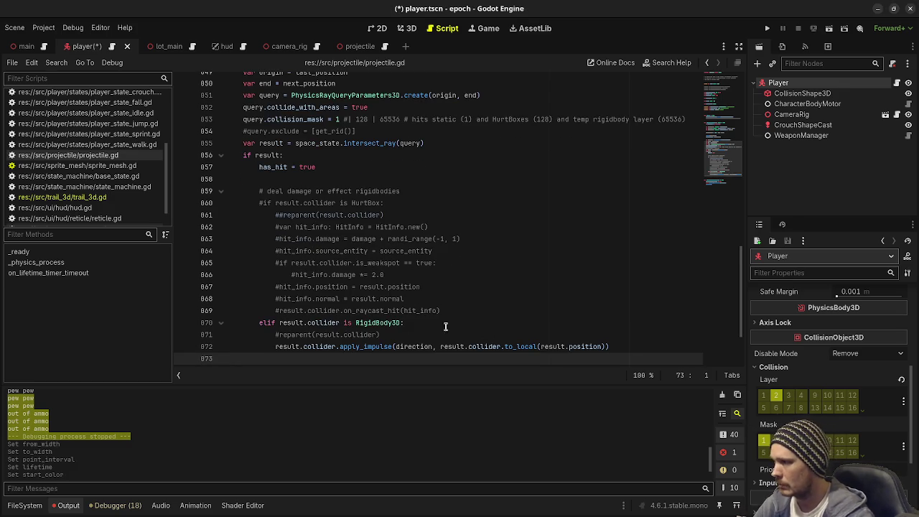
left_click_drag(259, 332, 366, 355)
key("ctrl+k")
left_click(384, 284)
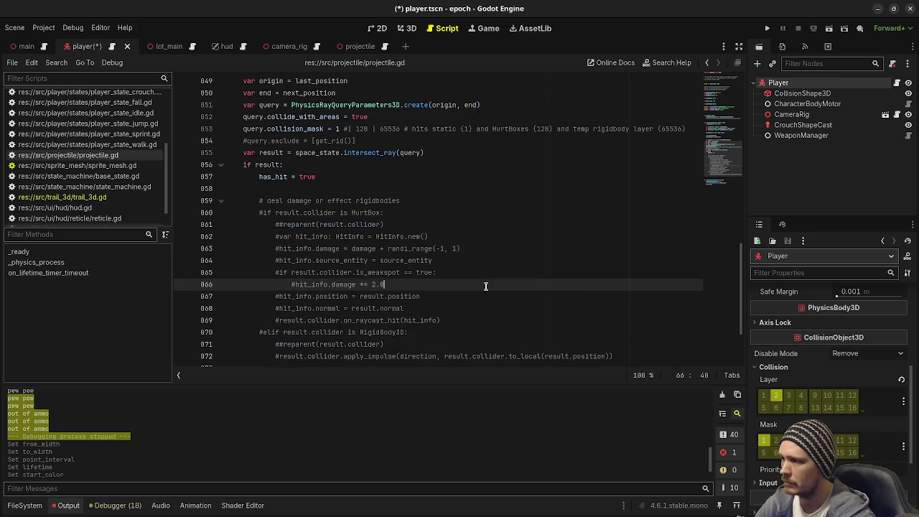
key("ctrl+s")
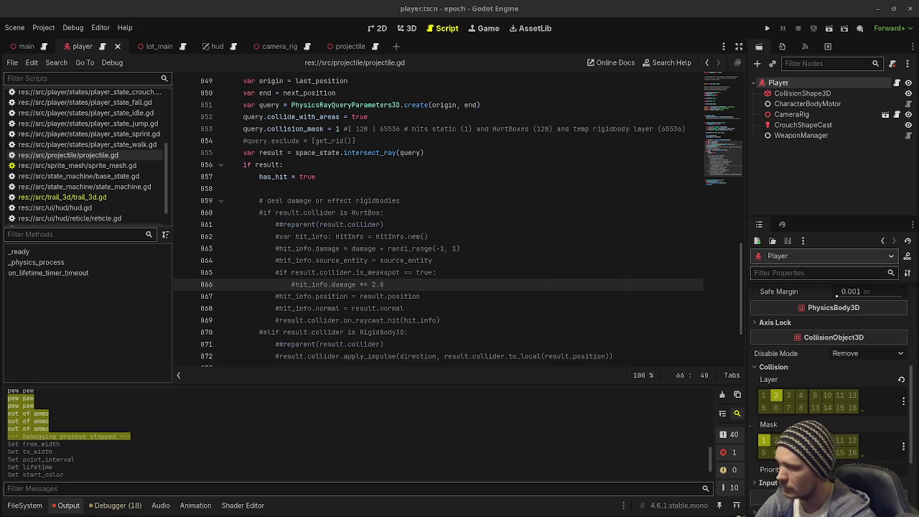
Open blank lines after the RigidBody3D branch for the next code
scroll(509, 275, "down", 3)
left_click(630, 267)
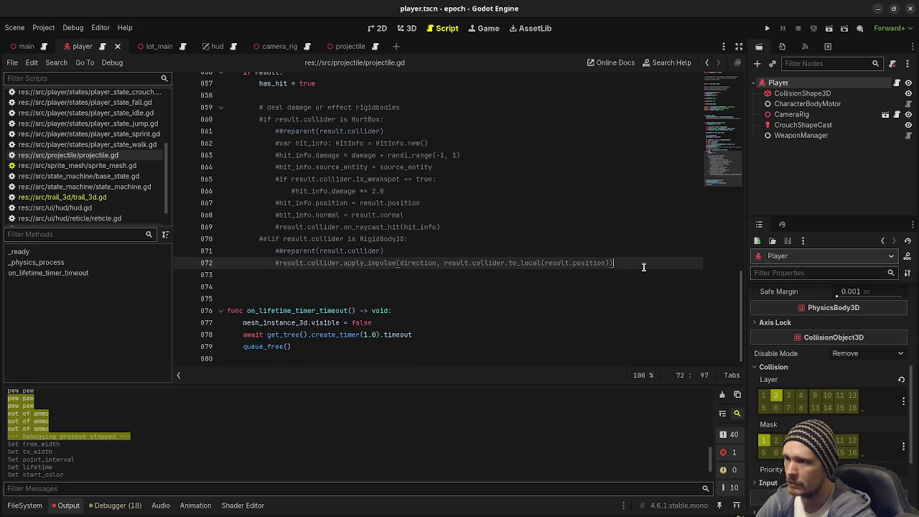
key("Return")
key("Return")
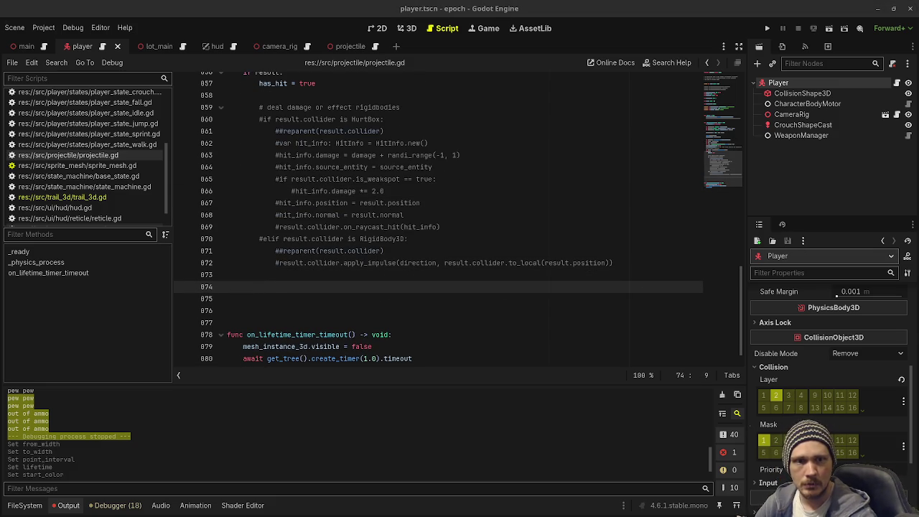
left_click(357, 286)
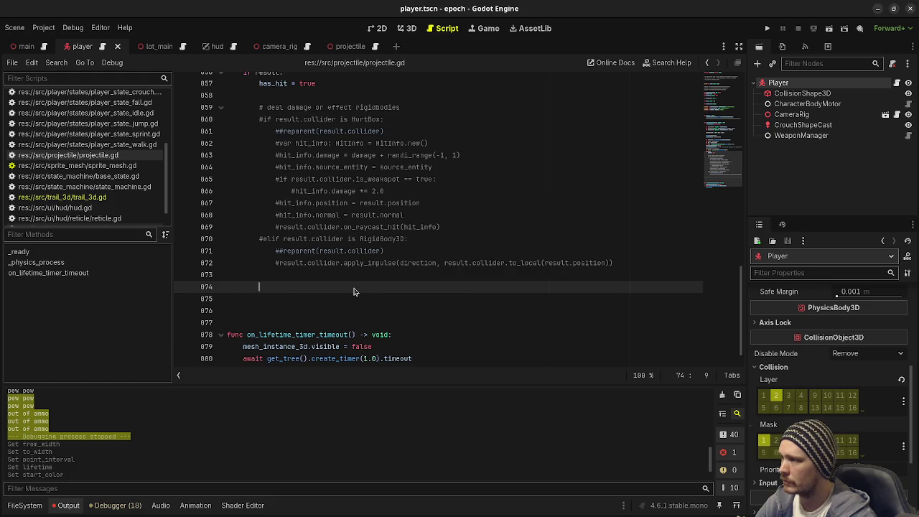
Paste the surface-type lookup block, comment it out, and save
key("ctrl+v")
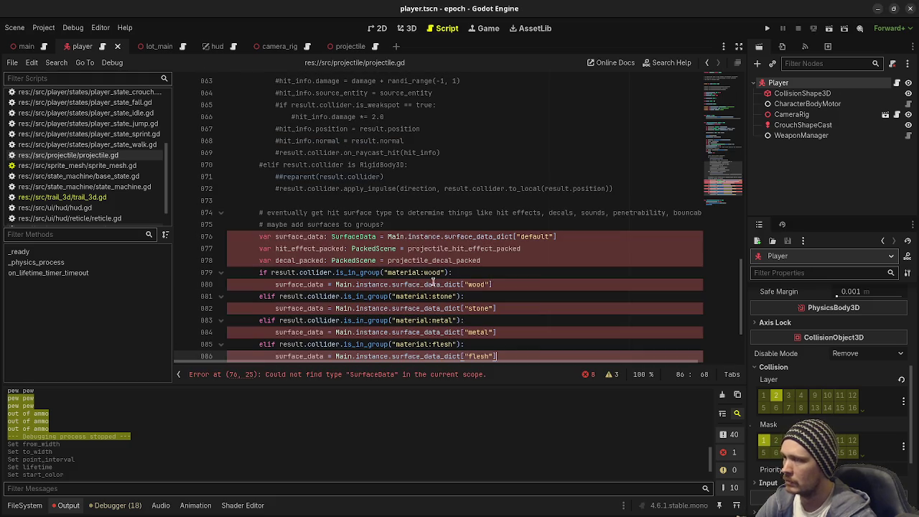
left_click(511, 276)
key("ctrl+s")
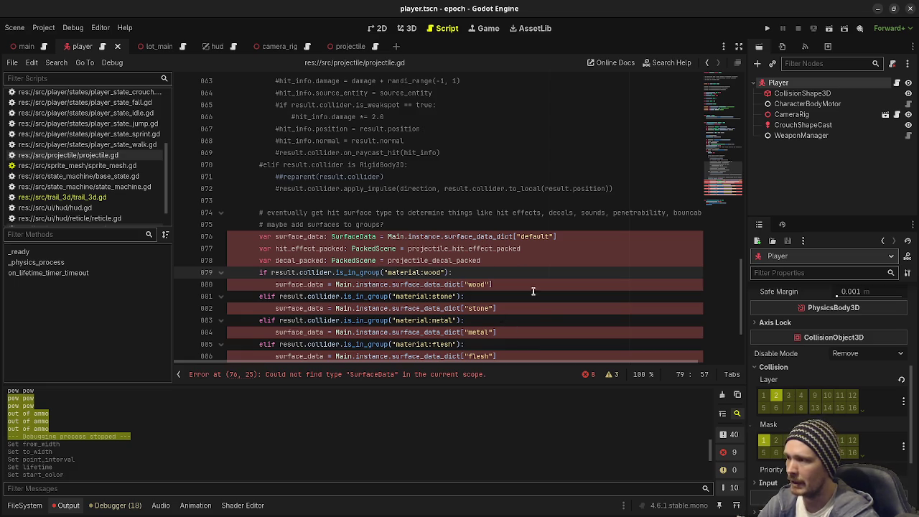
scroll(271, 244, "down", 1)
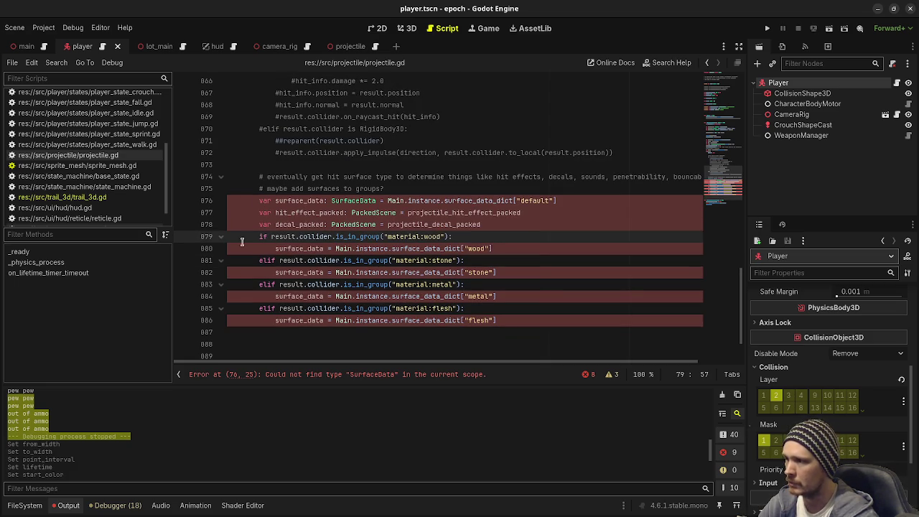
left_click(259, 212)
left_click_drag(258, 201, 394, 260)
left_click_drag(458, 296, 523, 315)
key("ctrl+k")
key("ctrl+s")
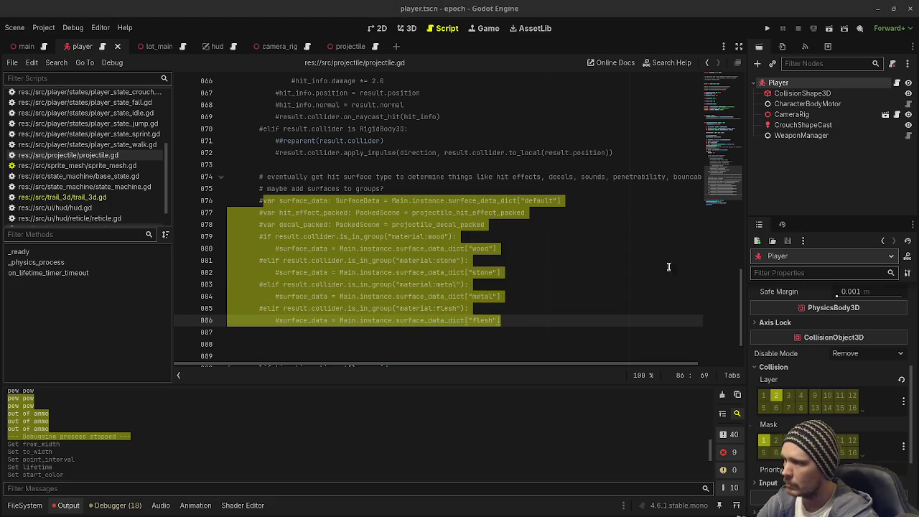
Add commented-out 'hit_effect_packed = surface_data.hit_effect' and 'decal_packed = surface_data.decal' lines
left_click(527, 321)
key("Return")
key("Return")
key("BackSpace")
type("hit_effect_packed = surface_data.hit_effect decal_packed = surface_data.decal")
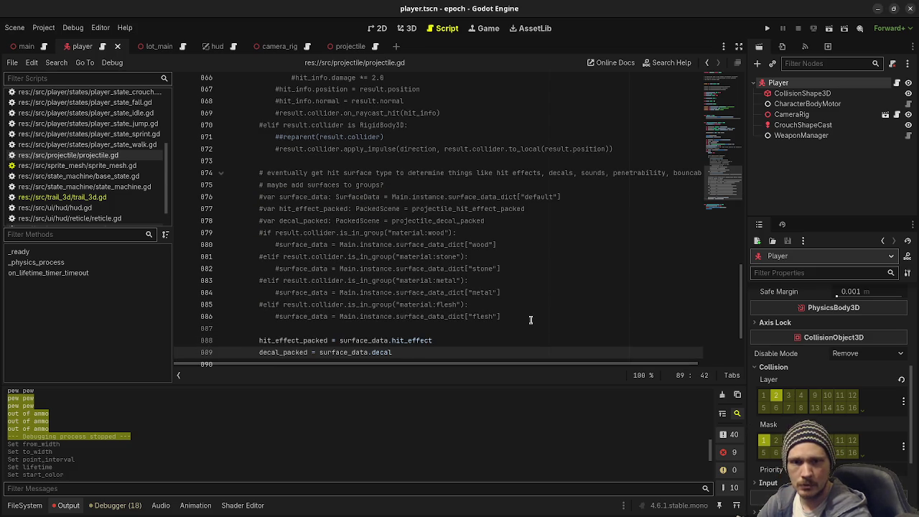
scroll(301, 341, "down", 1)
left_click_drag(255, 310, 282, 322)
key("ctrl+k")
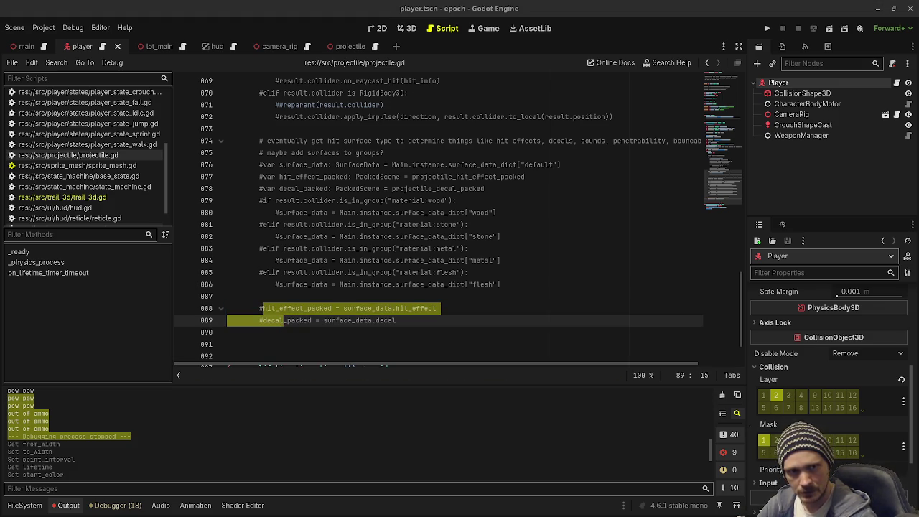
Paste the hit-effect spawning code below the decal assignment
left_click(452, 322)
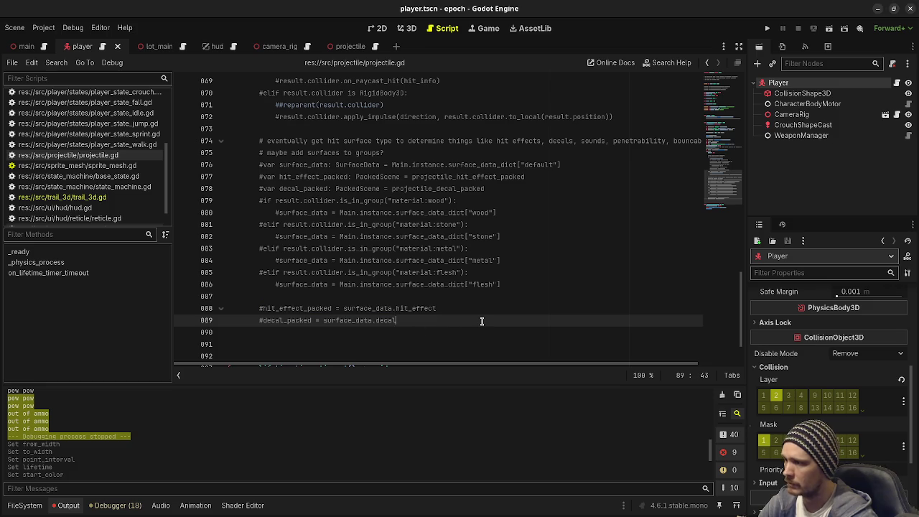
key("Return")
key("Return")
key("ctrl+v")
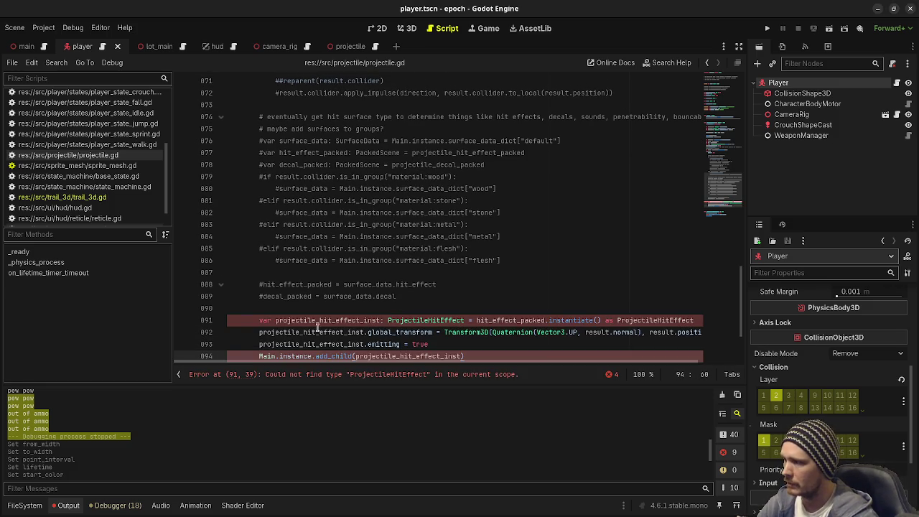
Comment out the hit-effect spawning code
scroll(318, 326, "down", 1)
left_click_drag(324, 320, 257, 284)
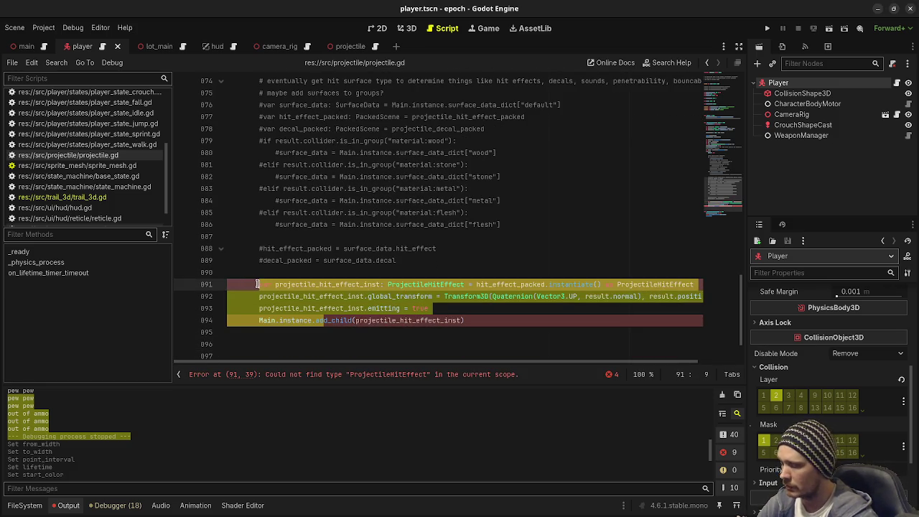
key("ctrl+k")
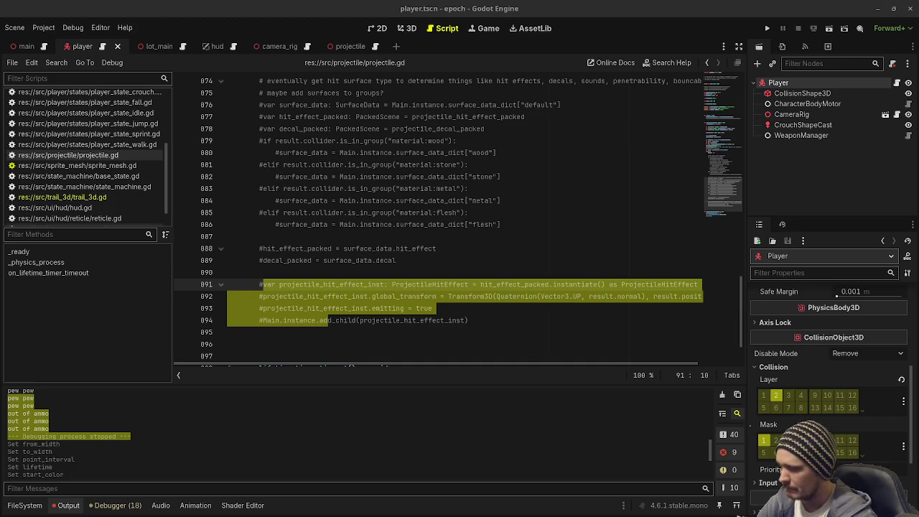
left_click(528, 320)
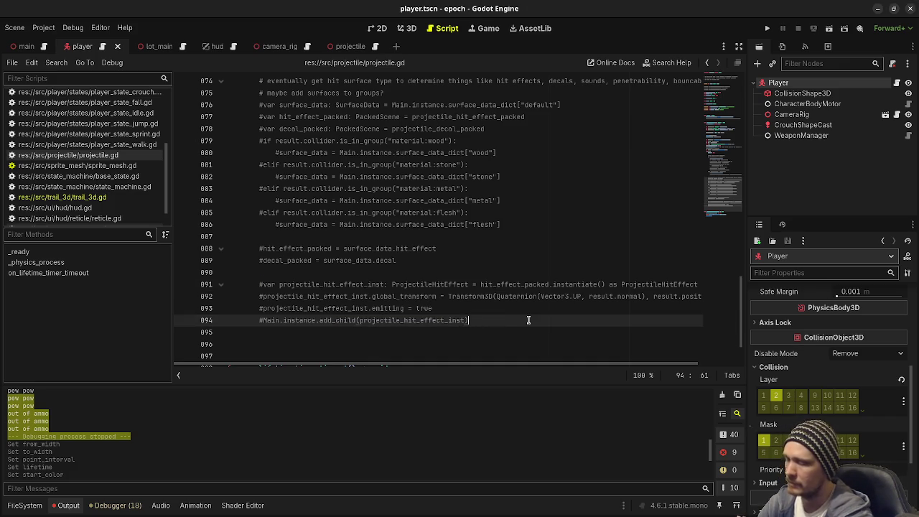
Paste the projectile decal spawning lines and comment them out
type("var projectile_decal_inst: ProjectileDecal = decal_packed.instantiate() as ProjectileDecal \t\tresult.collider.add_child(projectile_decal_inst) \t\tprojectile_decal_ins")
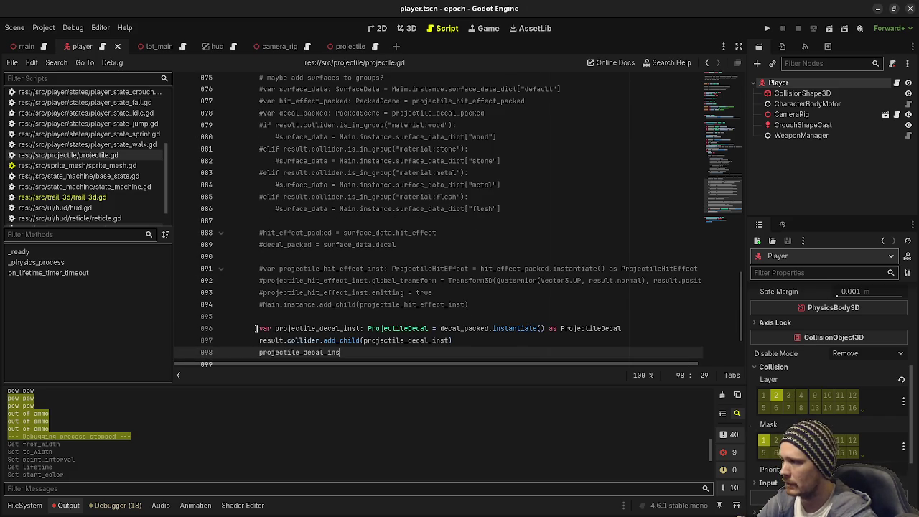
left_click_drag(256, 328, 315, 350)
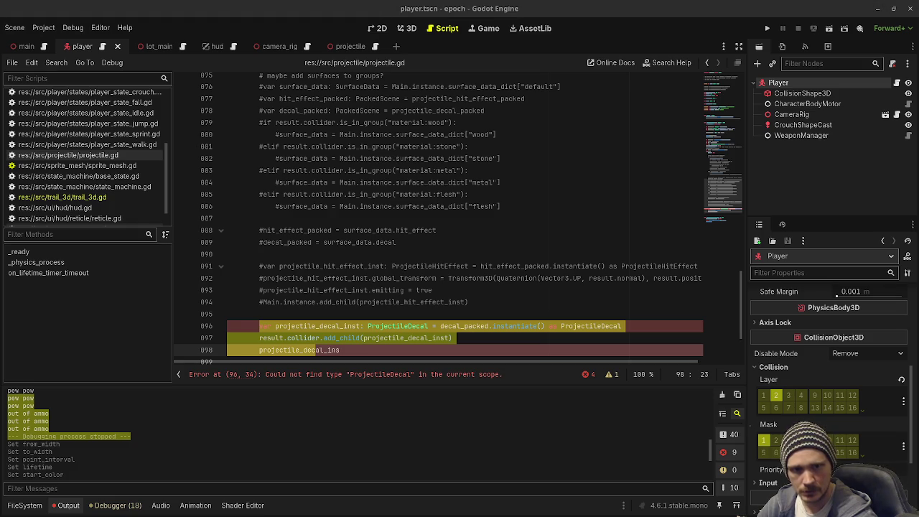
mouse_move(373, 346)
left_mouse_down()
mouse_move(261, 325)
mouse_move(305, 338)
left_mouse_up()
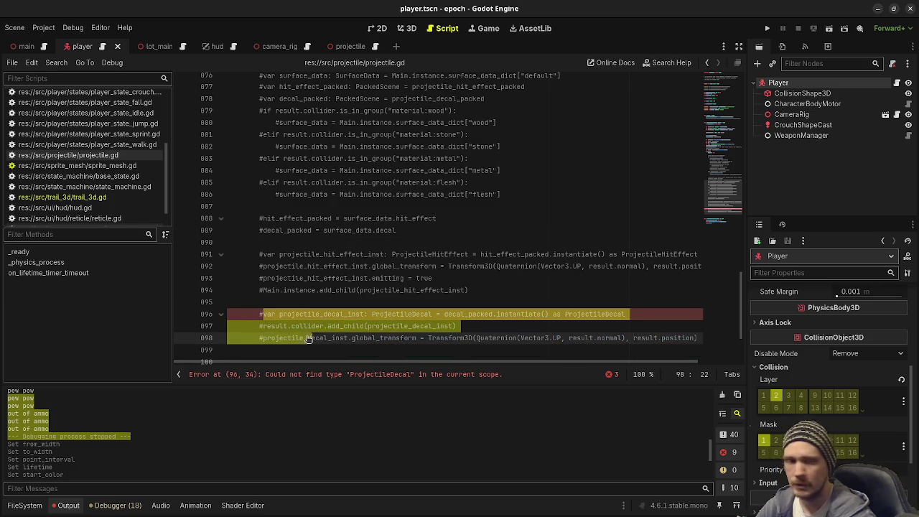
key("ctrl+k")
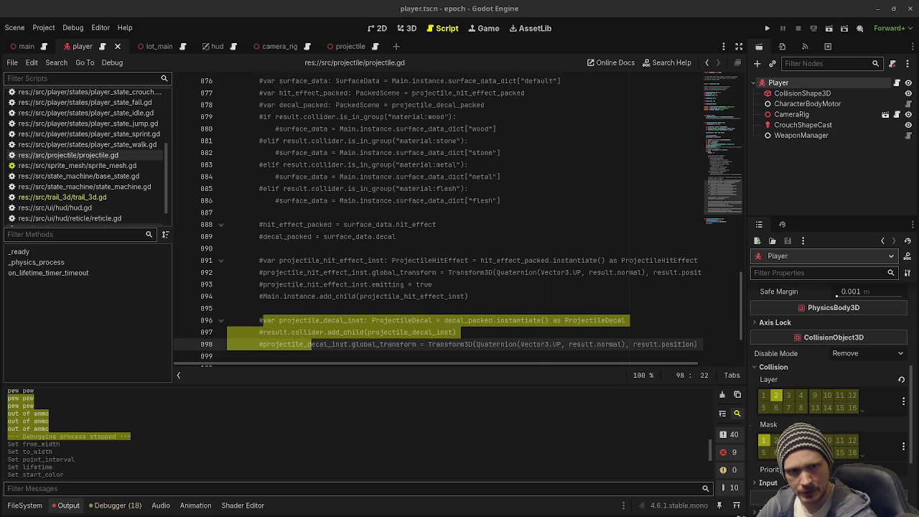
Paste the penetrable-surface check that reduces speed by 0.7
scroll(345, 329, "down", 2)
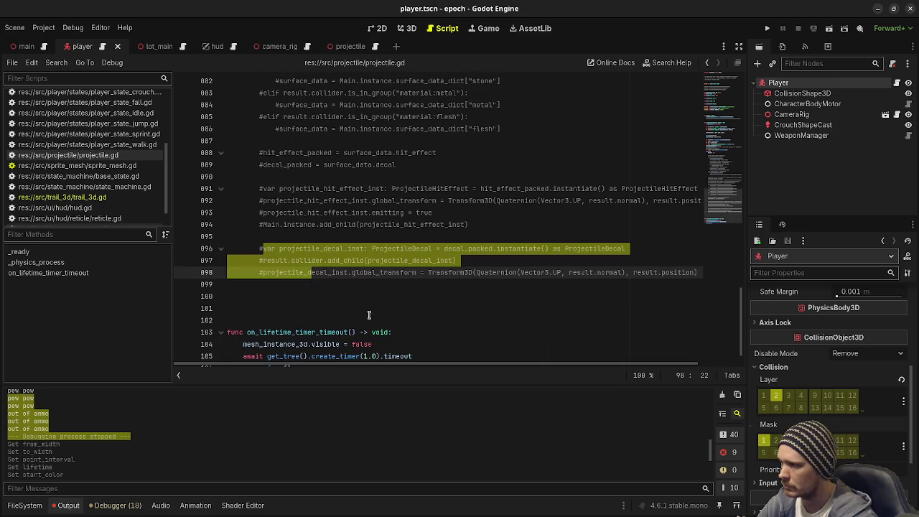
left_click(365, 287)
key("ctrl+v")
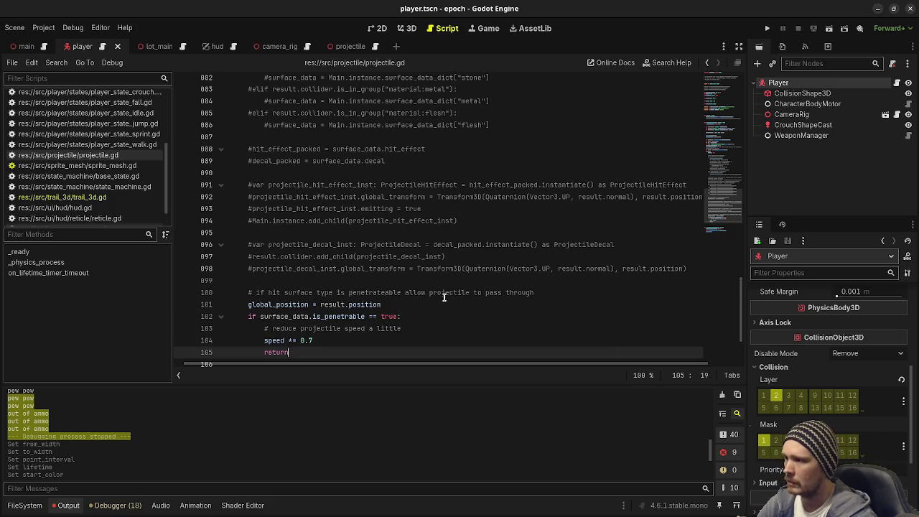
Comment out the is_penetrable speed-reduction block, keeping global_position = result.position active
scroll(445, 304, "down", 1)
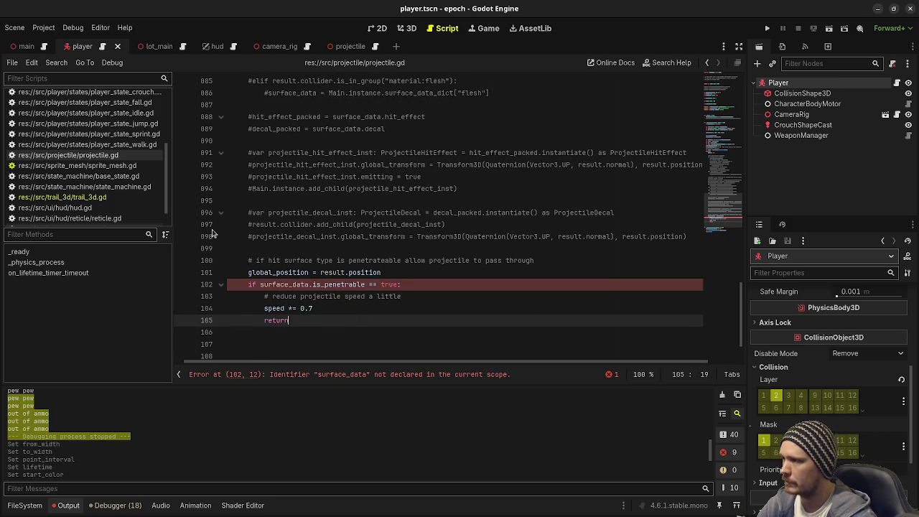
left_click_drag(289, 320, 249, 274)
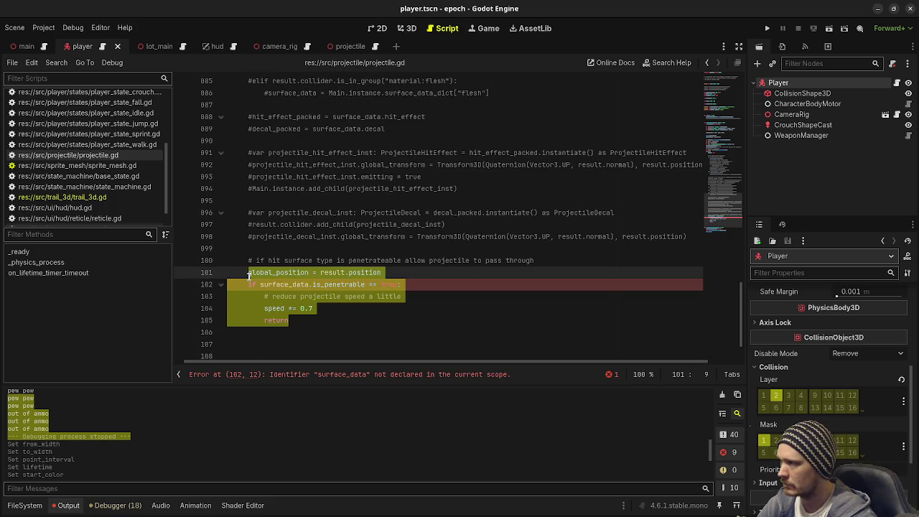
left_click_drag(249, 274, 246, 285)
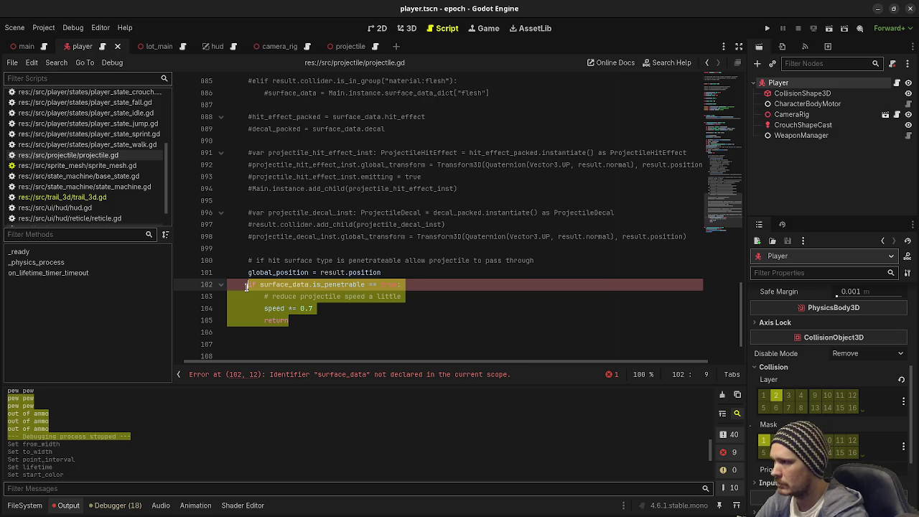
key("ctrl+k")
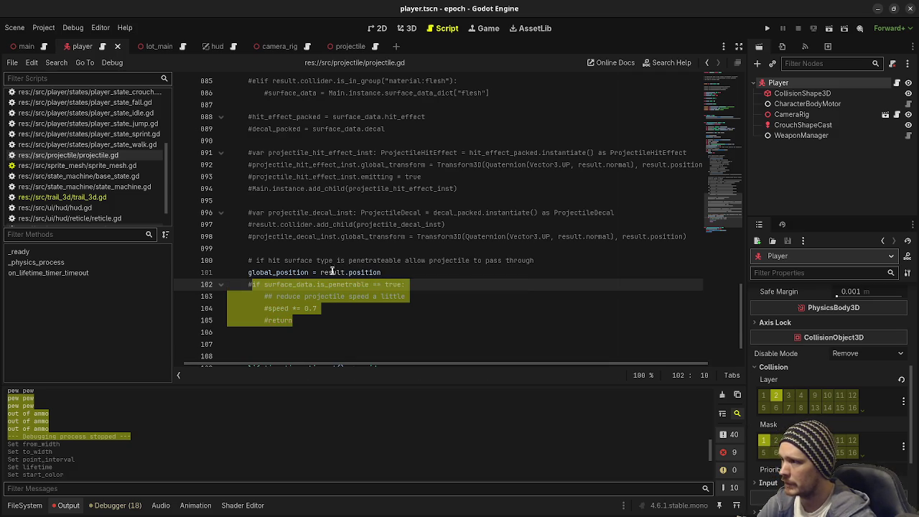
mouse_move(298, 272)
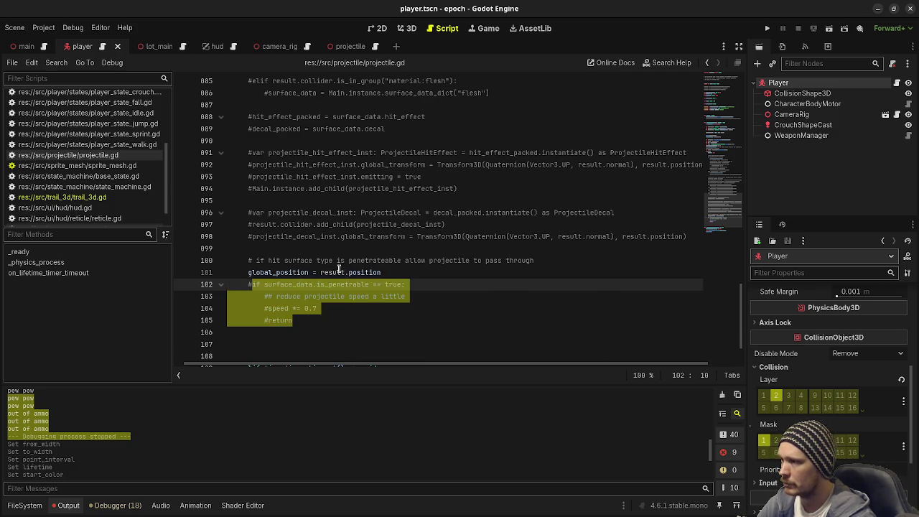
mouse_move(339, 274)
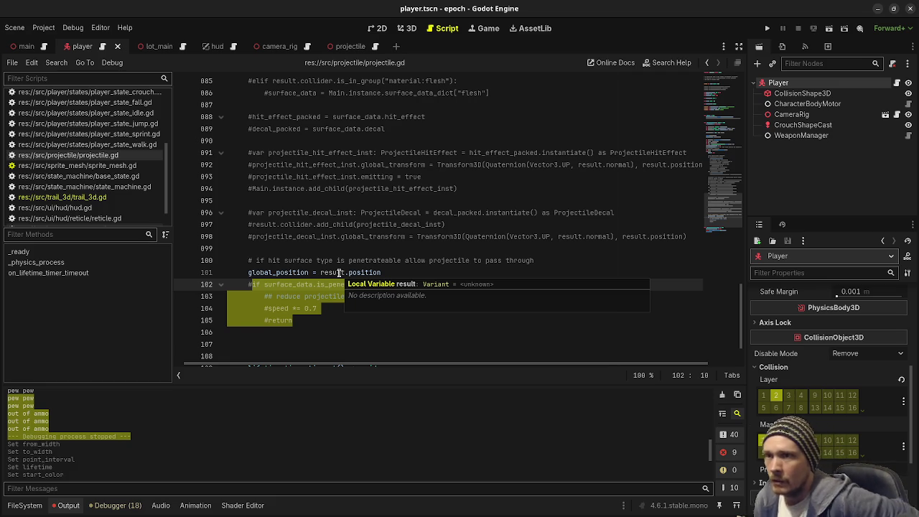
scroll(338, 274, "up", 10)
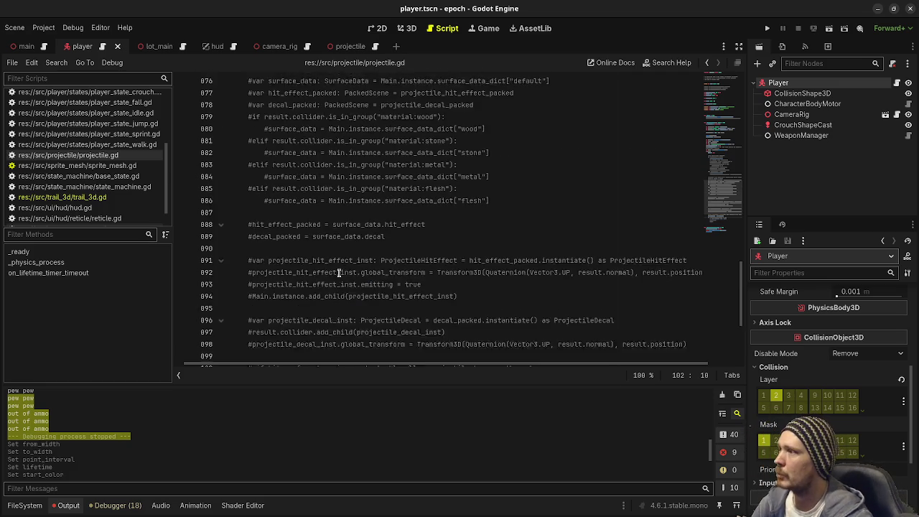
scroll(311, 241, "up", 2)
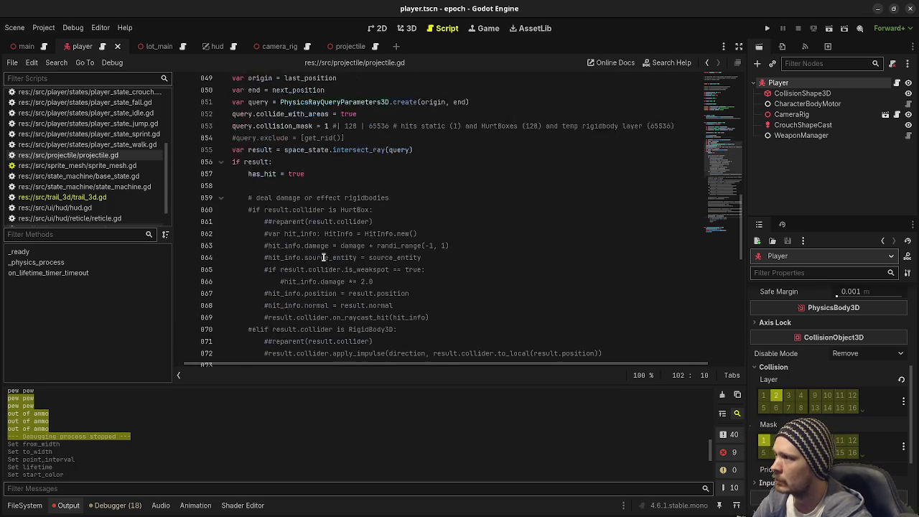
mouse_move(260, 201)
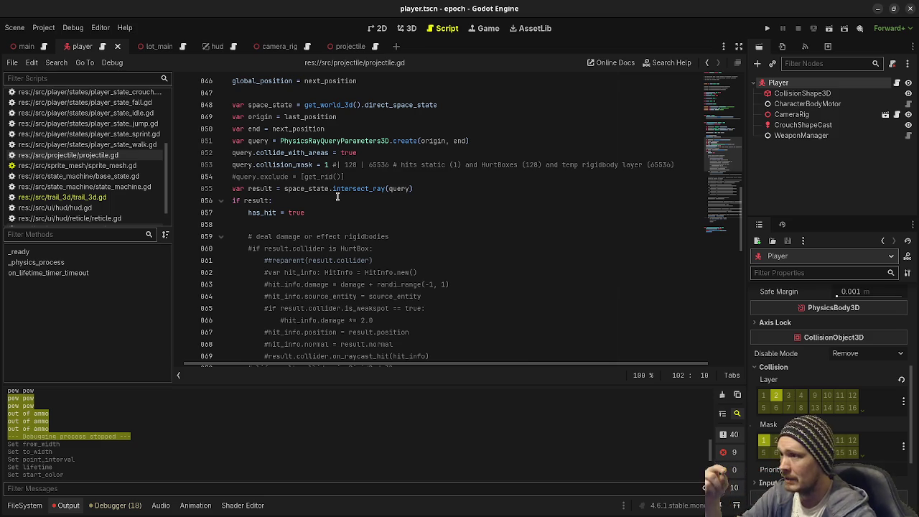
scroll(336, 196, "down", 15)
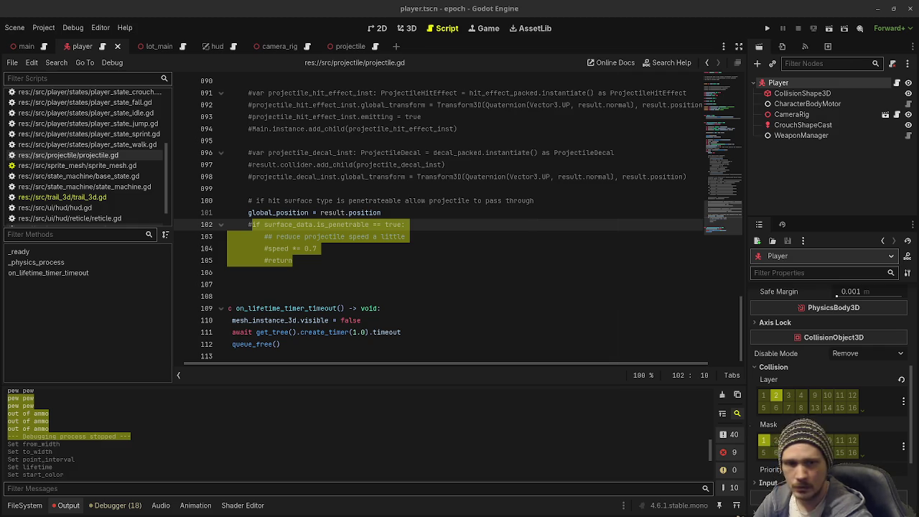
left_click(321, 266)
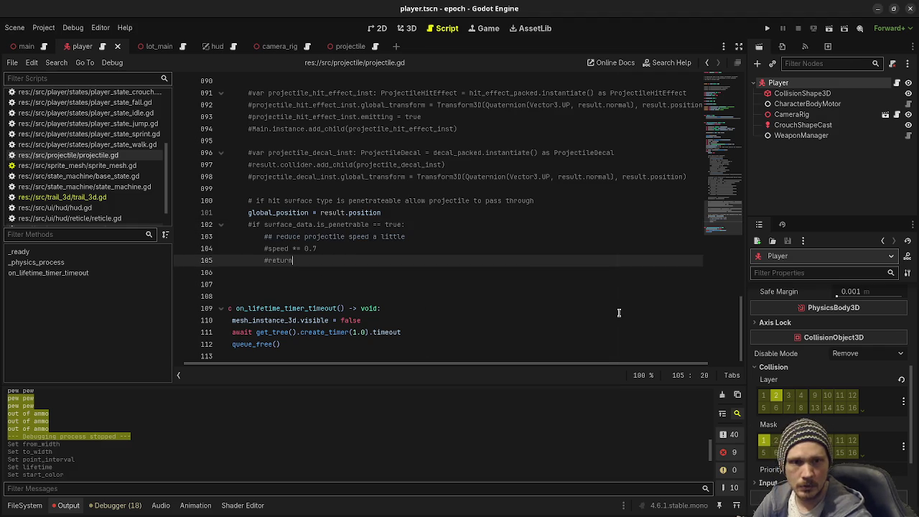
Paste the bounce handling code into projectile.gd and comment out lines 108–115
key("Return")
key("ctrl+v")
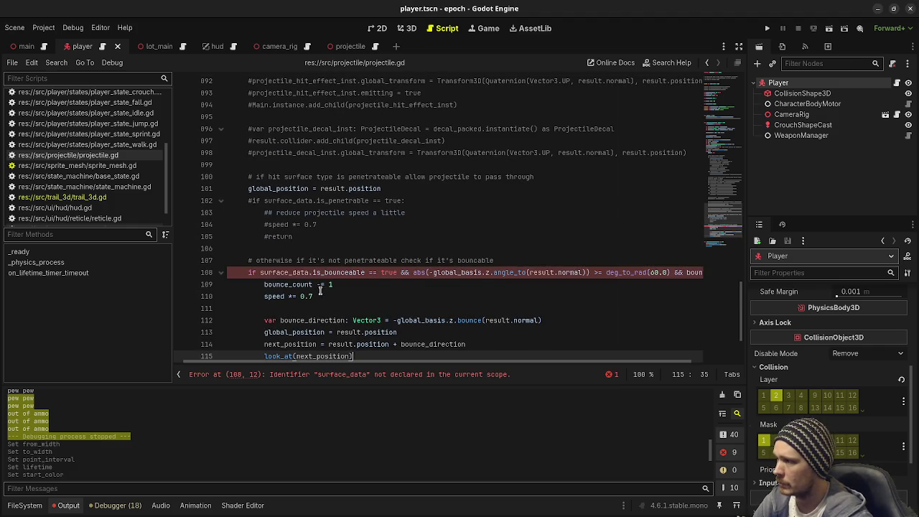
scroll(384, 312, "down", 1)
left_click_drag(357, 320, 257, 241)
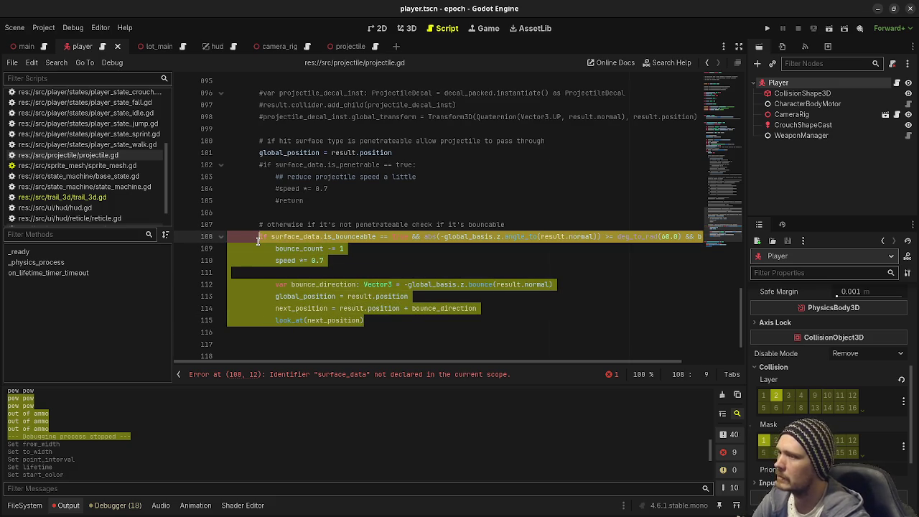
key("ctrl+k")
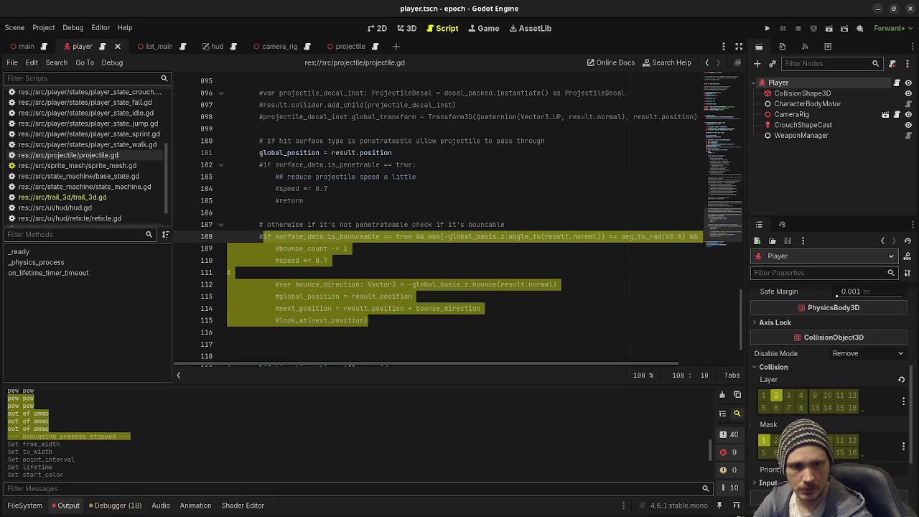
Outdent lines 117–121 by one level and save the script
left_click_drag(275, 296, 327, 350)
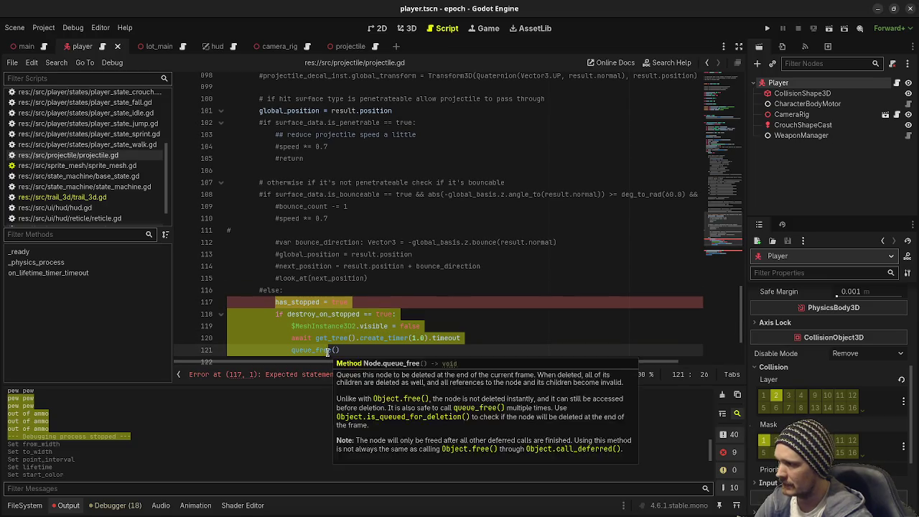
key("shift+Tab")
key("ctrl+s")
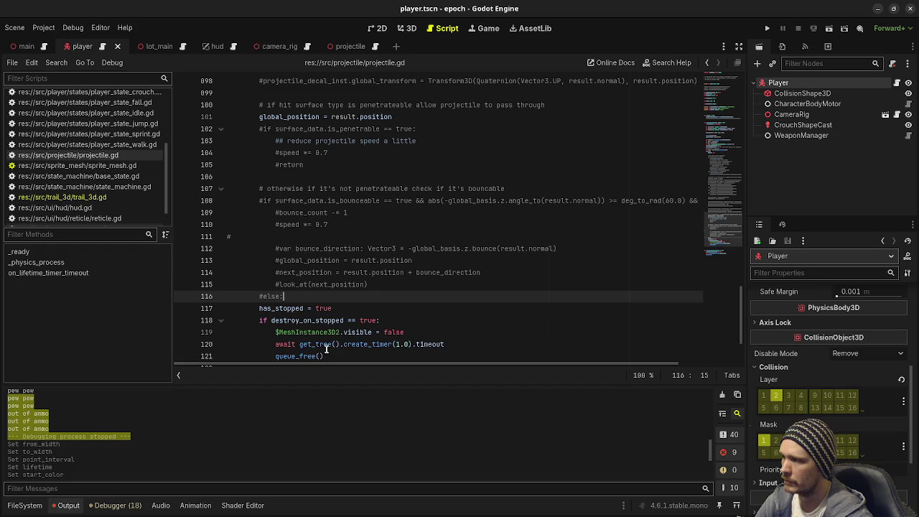
Replace $MeshInstance3D on line 119 with mesh_instance_3d, then switch to the projectile scene
left_click_drag(338, 331, 275, 333)
type("mesh_insta")
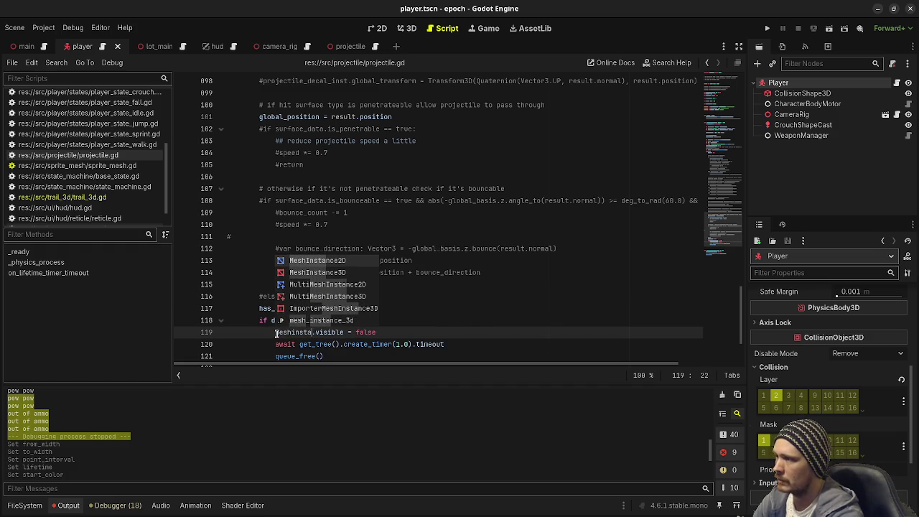
type("nce")
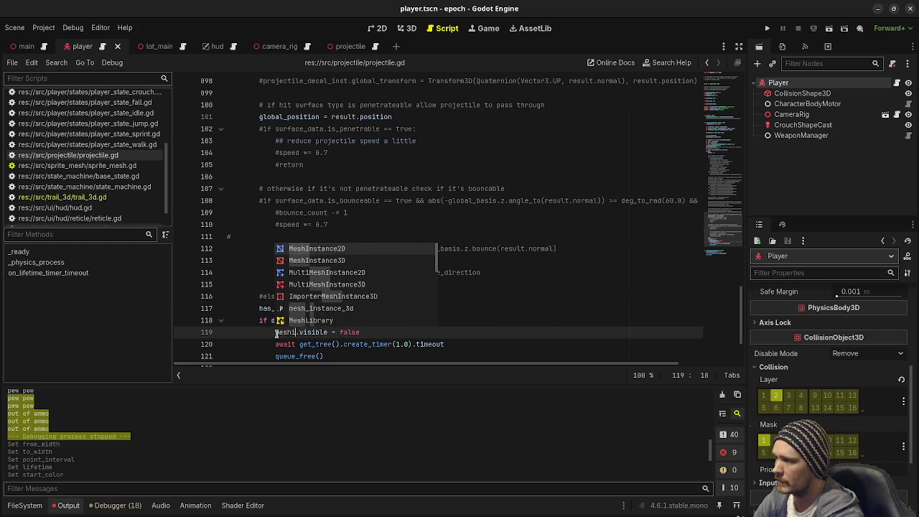
key("Return")
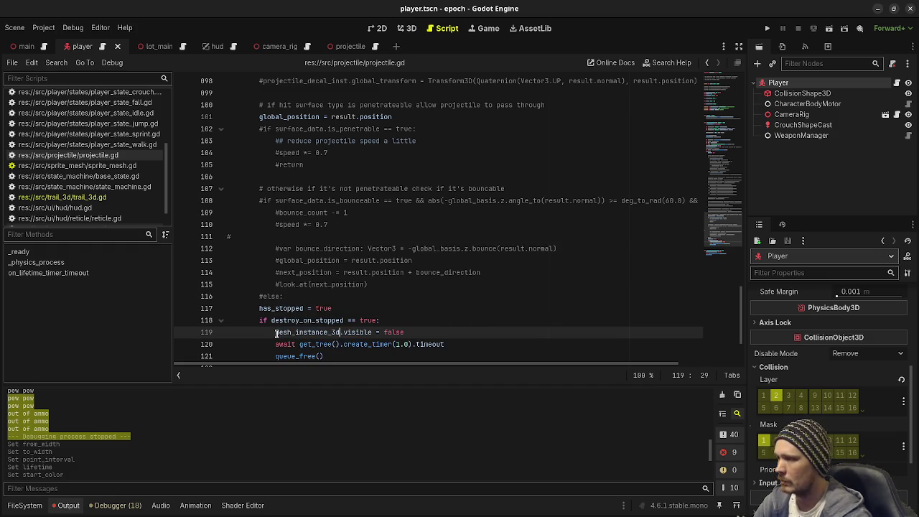
mouse_move(384, 338)
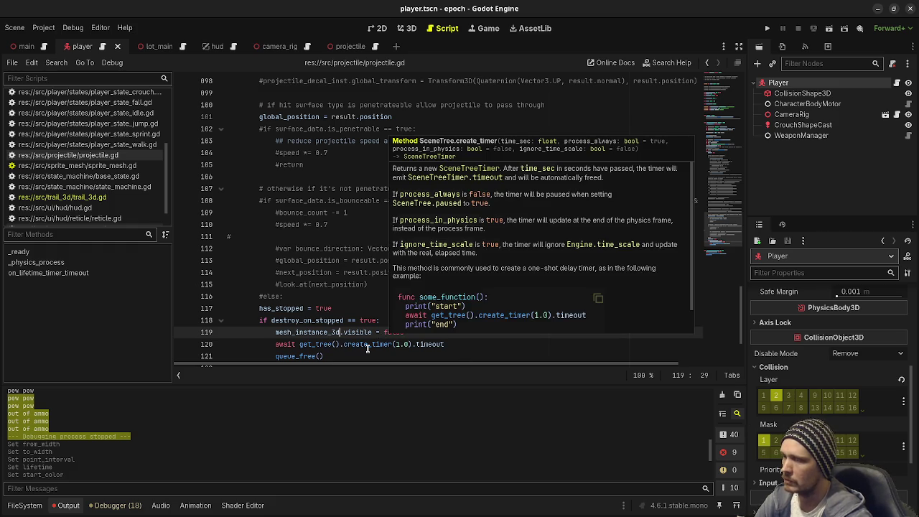
double_click(298, 356)
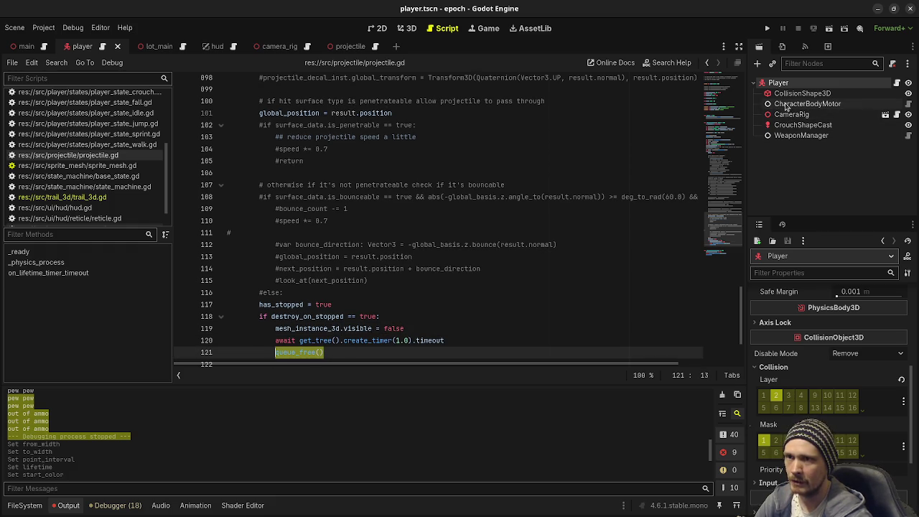
left_click(348, 47)
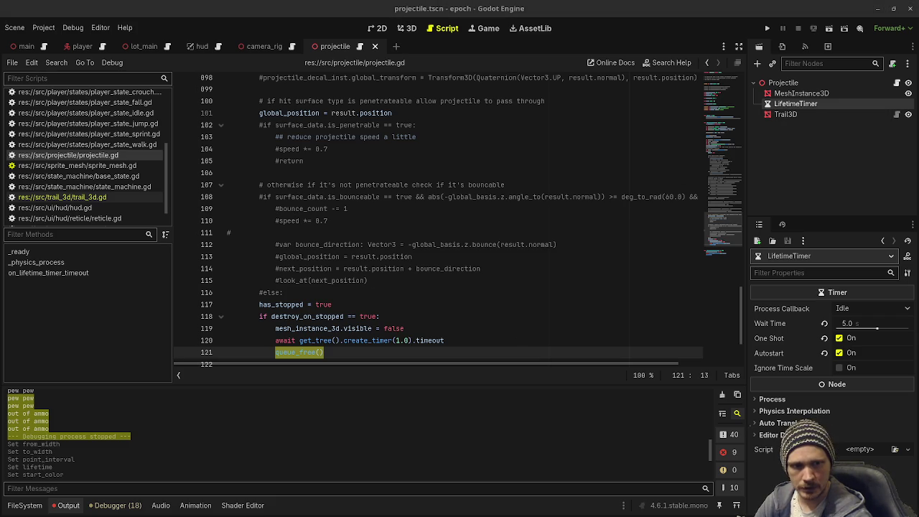
Scroll through projectile.gd and inspect the Projectile root node's properties
left_click(506, 268)
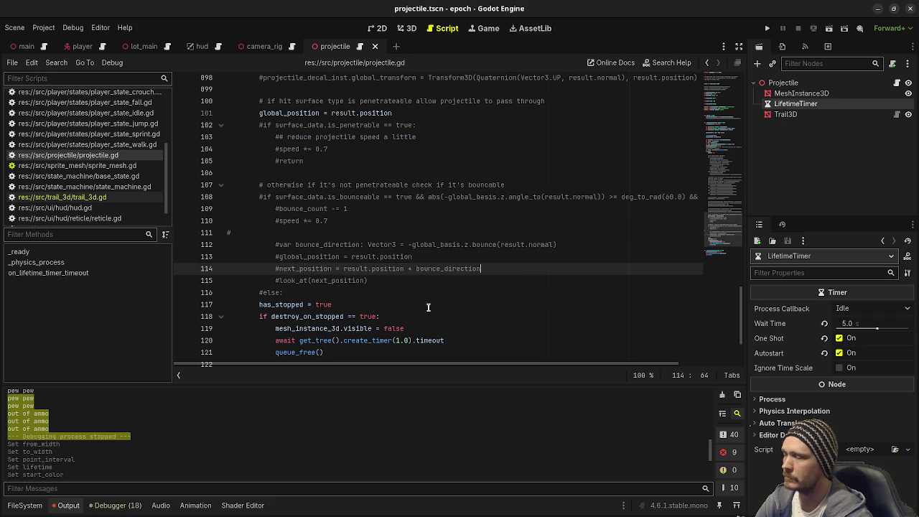
scroll(406, 276, "up", 10)
scroll(406, 277, "up", 15)
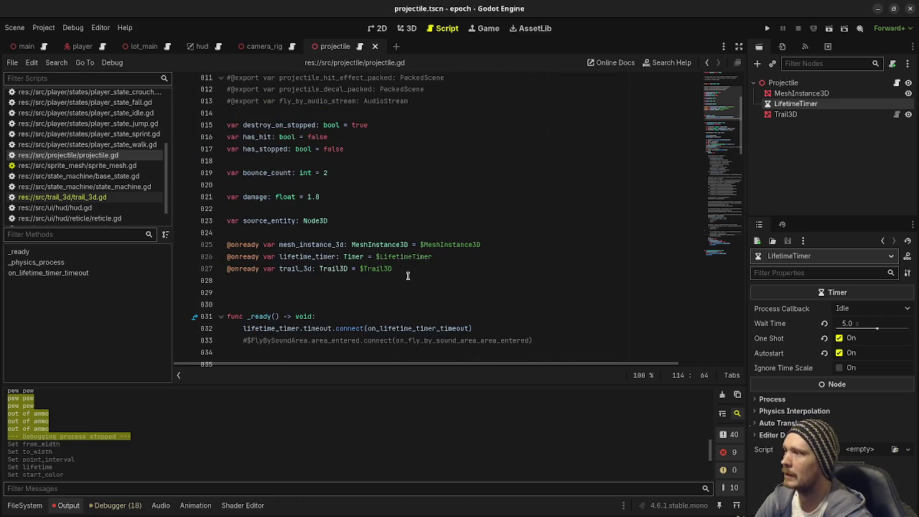
scroll(482, 216, "up", 2)
scroll(481, 216, "down", 8)
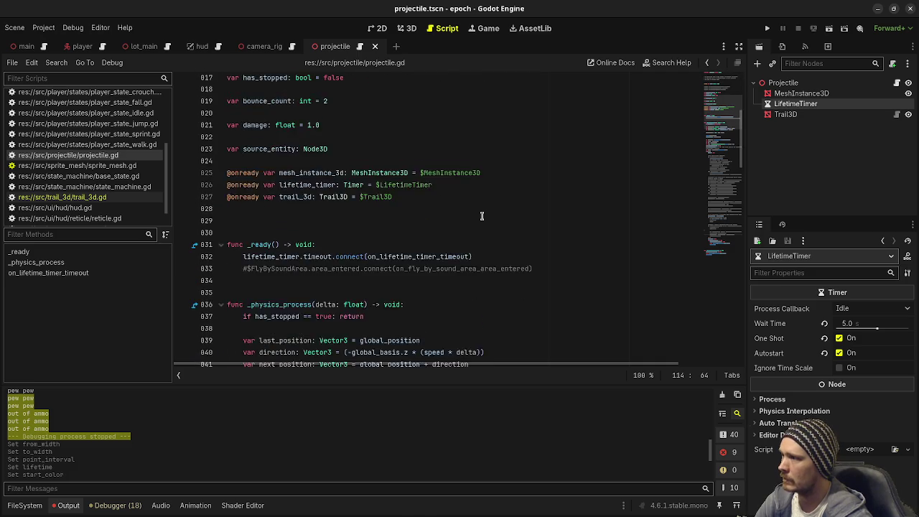
scroll(481, 216, "down", 1)
scroll(482, 216, "up", 1)
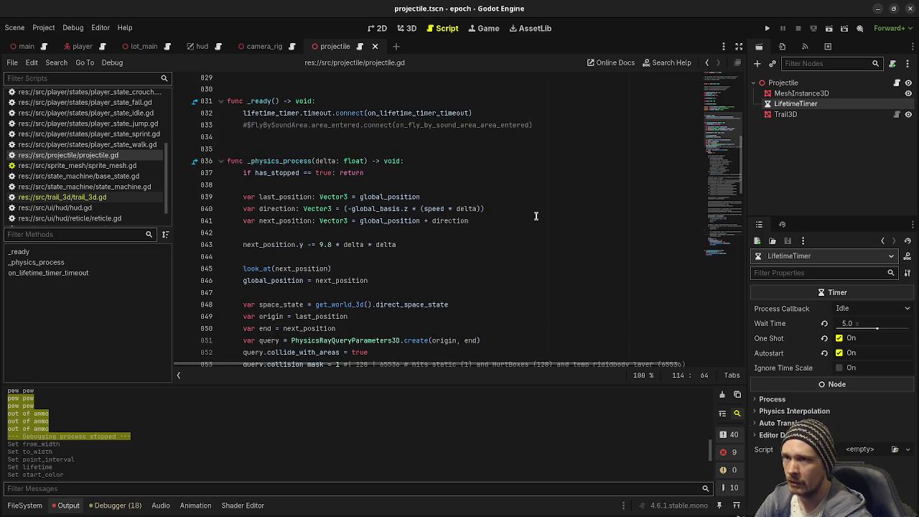
left_click(787, 83)
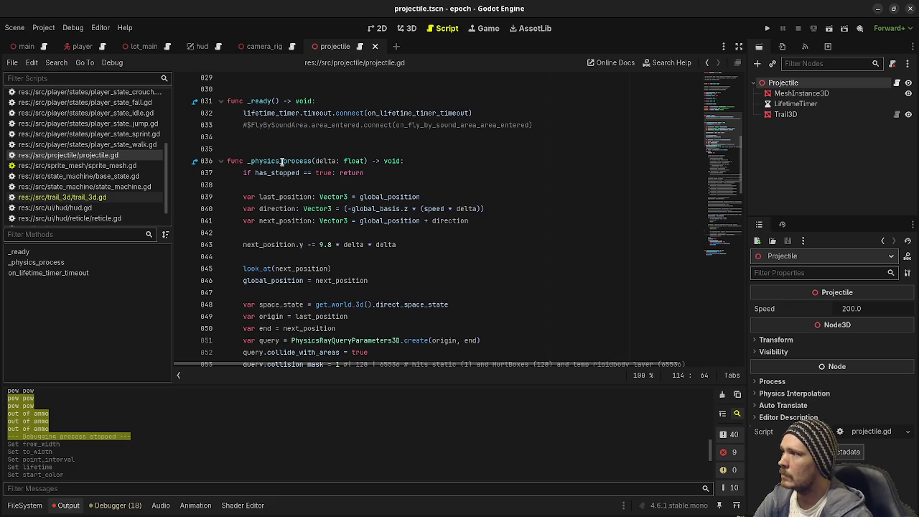
scroll(281, 161, "up", 2)
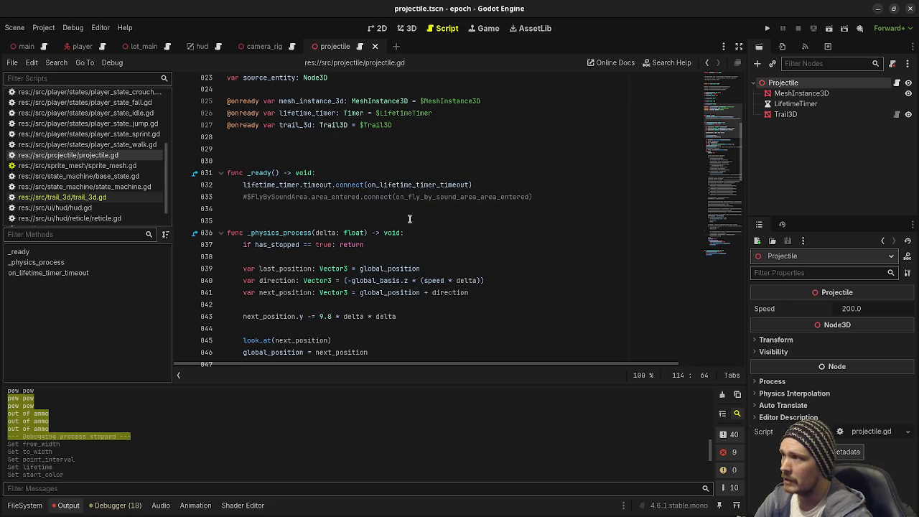
scroll(296, 235, "down", 2)
scroll(282, 224, "down", 2)
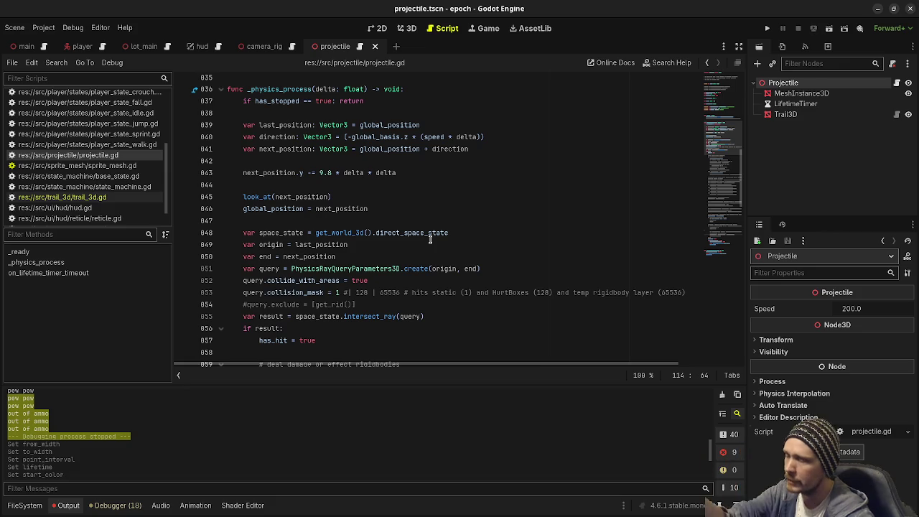
Review the projectile.gd code by selecting and scrolling through its sections
left_click_drag(282, 175, 377, 176)
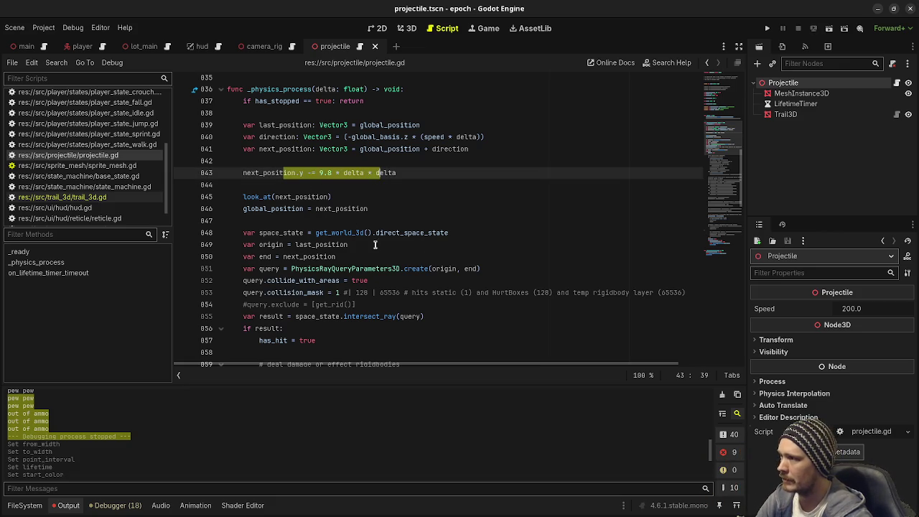
scroll(369, 249, "down", 2)
mouse_move(276, 167)
left_mouse_down()
mouse_move(328, 269)
mouse_move(396, 277)
left_mouse_up()
scroll(396, 277, "down", 7)
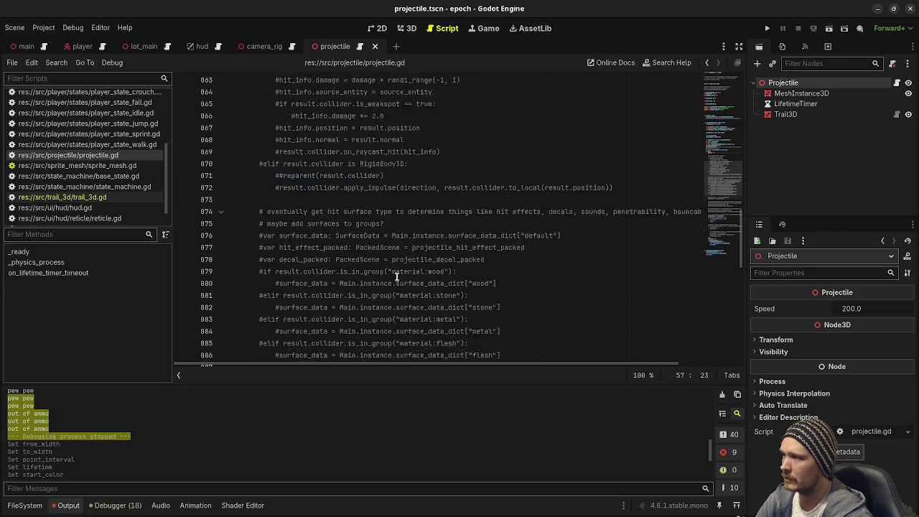
scroll(396, 276, "down", 14)
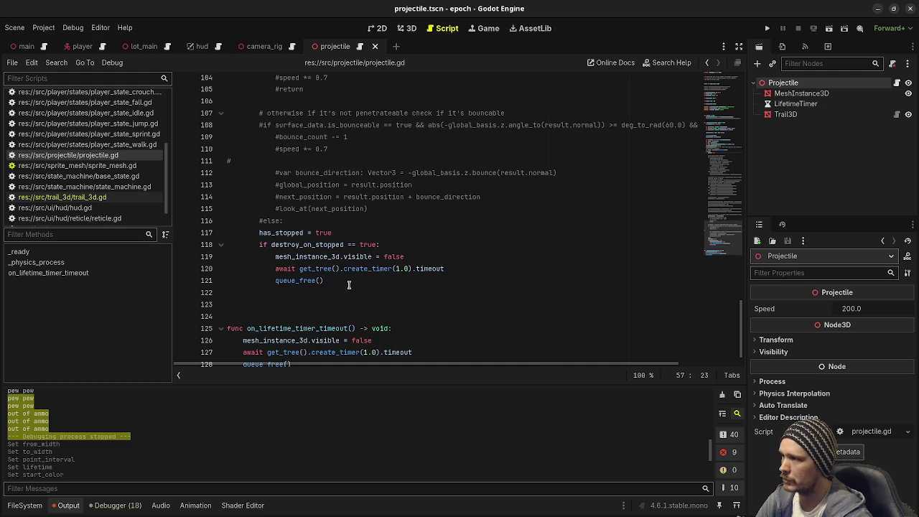
scroll(349, 285, "up", 4)
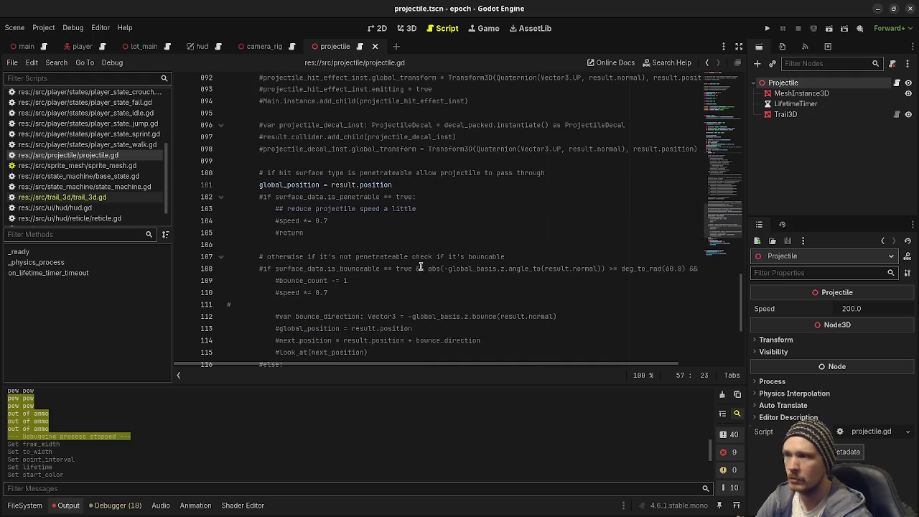
scroll(471, 251, "up", 20)
scroll(407, 279, "up", 3)
scroll(407, 279, "down", 2)
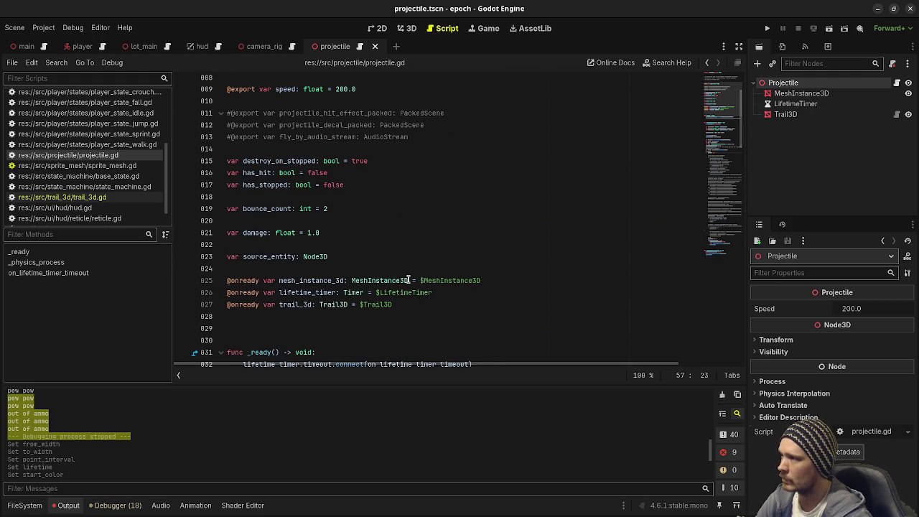
scroll(406, 254, "down", 2)
Expand res://data/weapon_types in the FileSystem dock to show pistol.tres and shotgun.tres
left_click(406, 254)
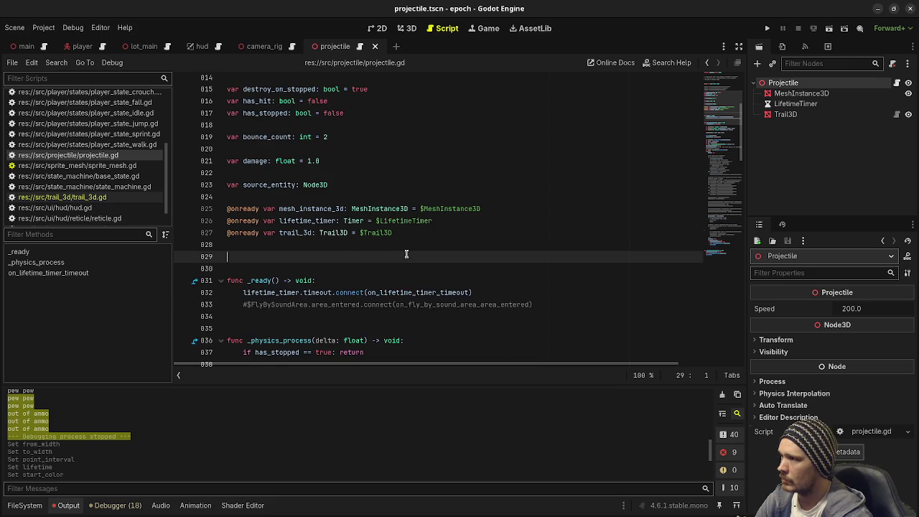
scroll(405, 253, "down", 4)
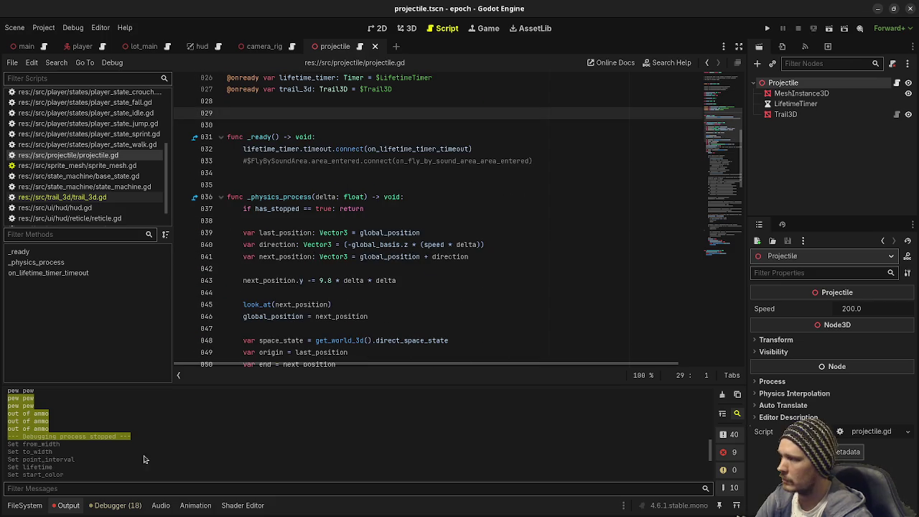
left_click(25, 505)
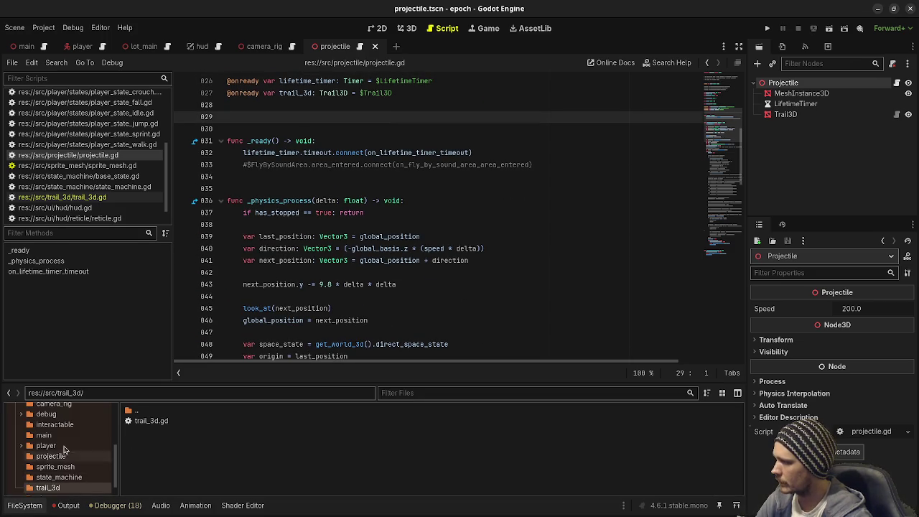
scroll(61, 438, "up", 3)
left_click(59, 427)
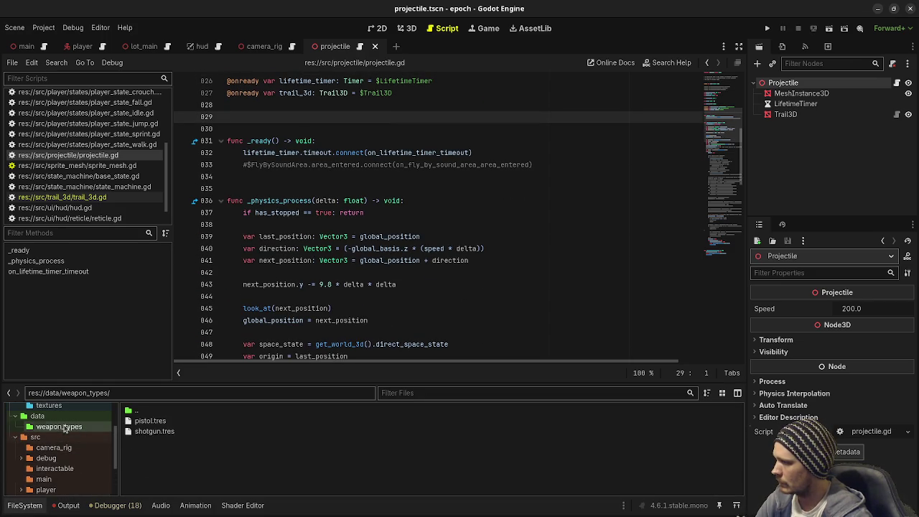
Quick-load projectile.tscn into pistol.tres's Projectile Packed property
left_click(165, 421)
left_click(900, 384)
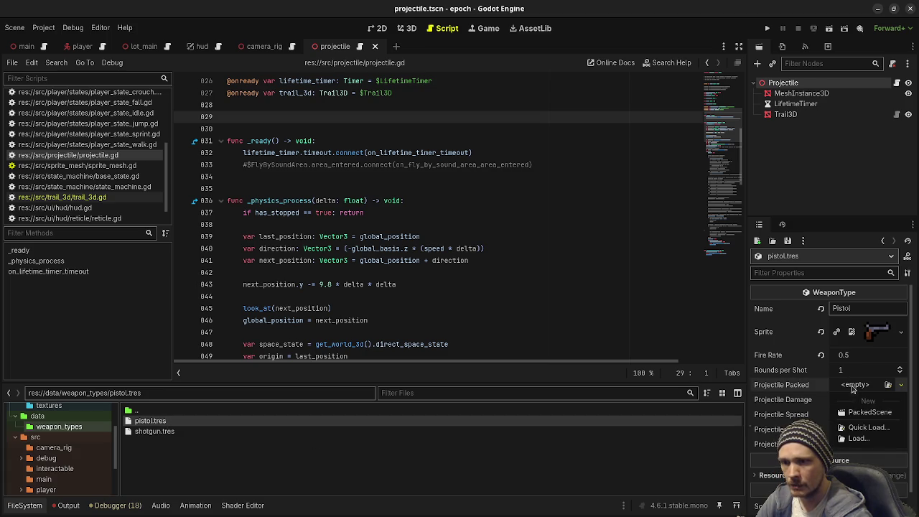
left_click(887, 428)
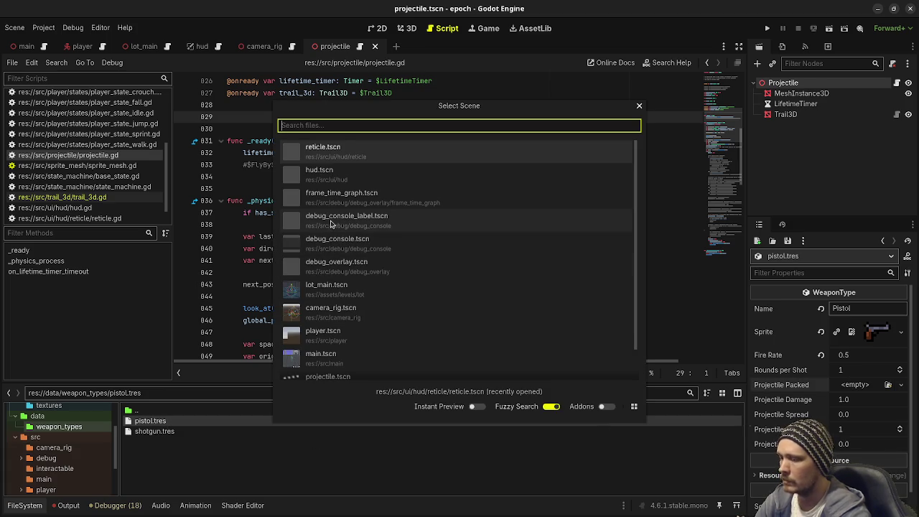
type("proj")
key("Return")
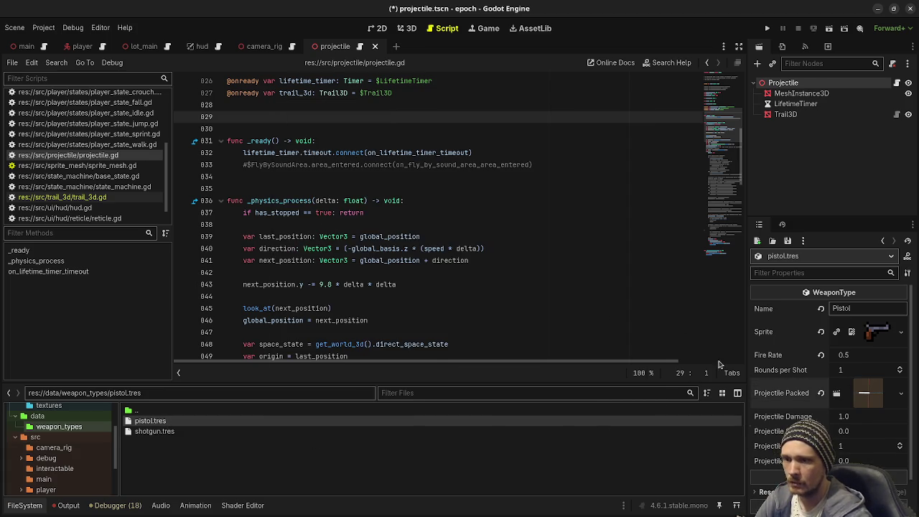
Quick-load projectile.tscn into shotgun.tres's Projectile Packed property
left_click(171, 433)
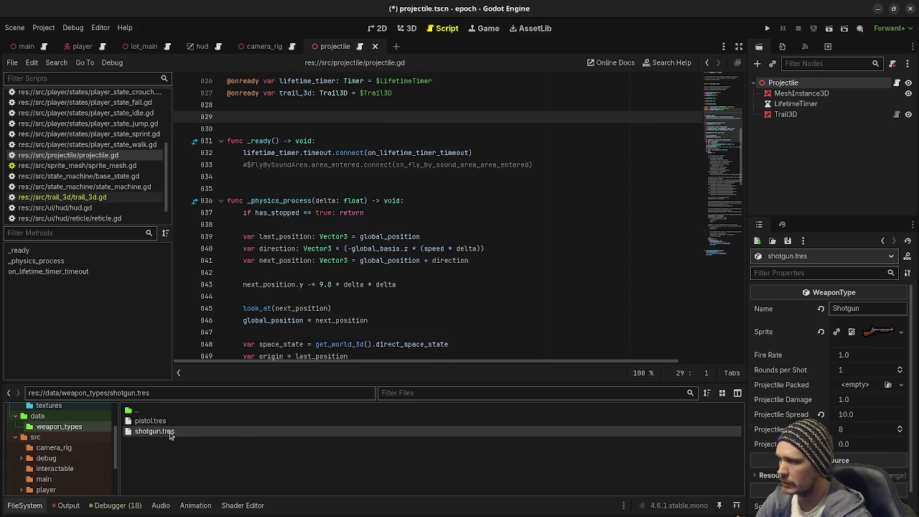
left_click(851, 385)
left_click(859, 429)
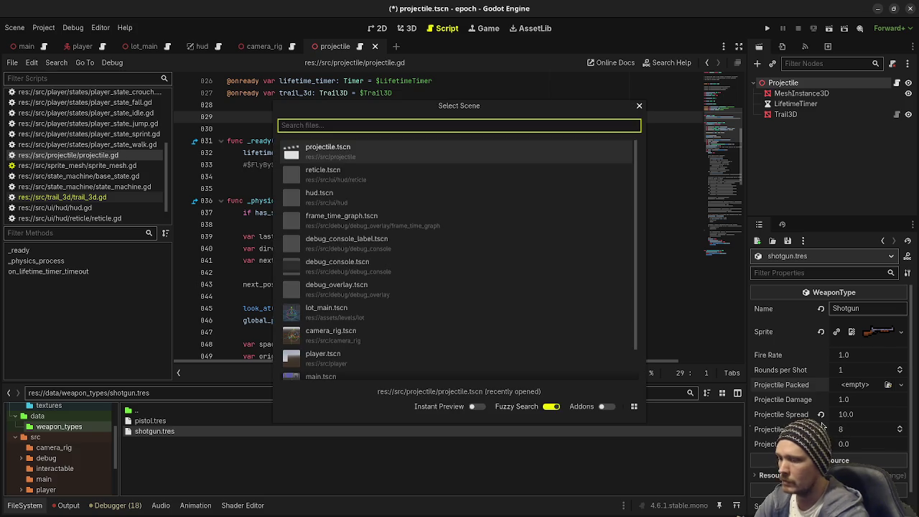
type("proj")
key("Return")
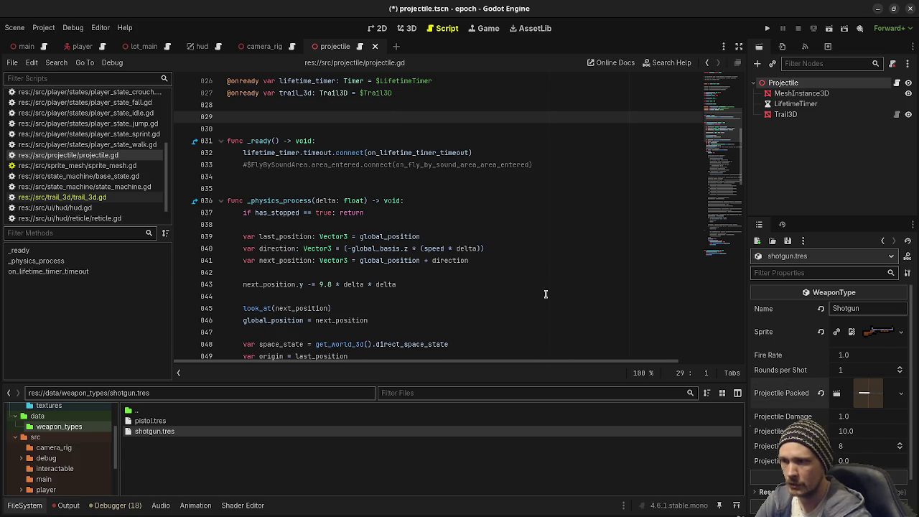
Save the changes with Ctrl+S
left_click(545, 296)
key("ctrl+s")
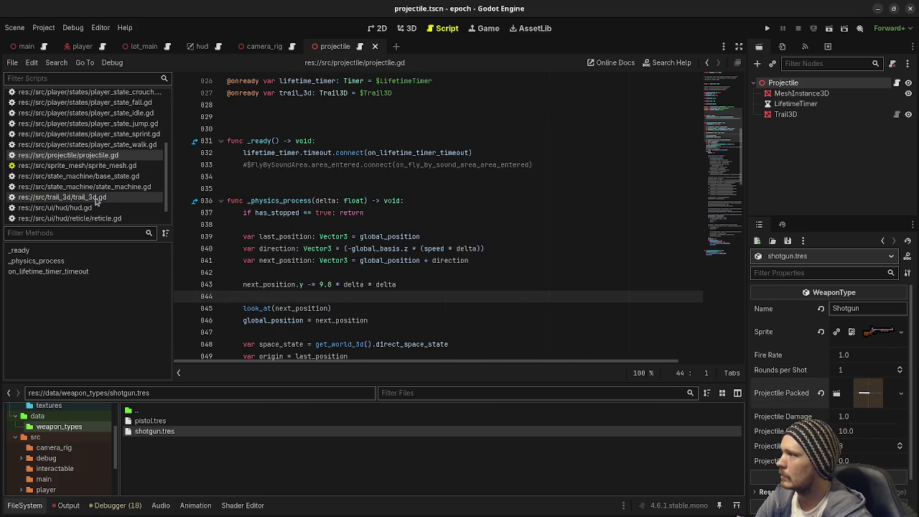
scroll(104, 195, "up", 3)
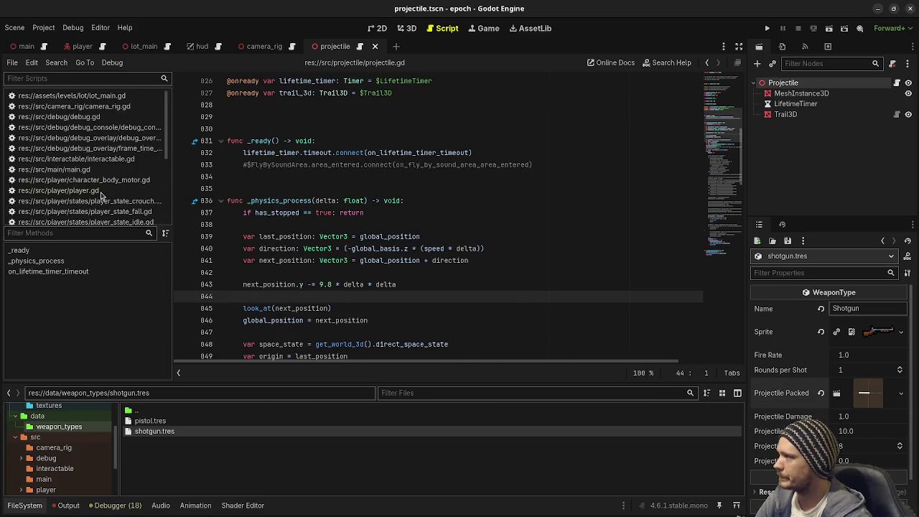
scroll(104, 205, "down", 4)
Open weapon_manager.gd full-width and uncomment the projectile_inst line 849
left_click(109, 217)
left_click(115, 206)
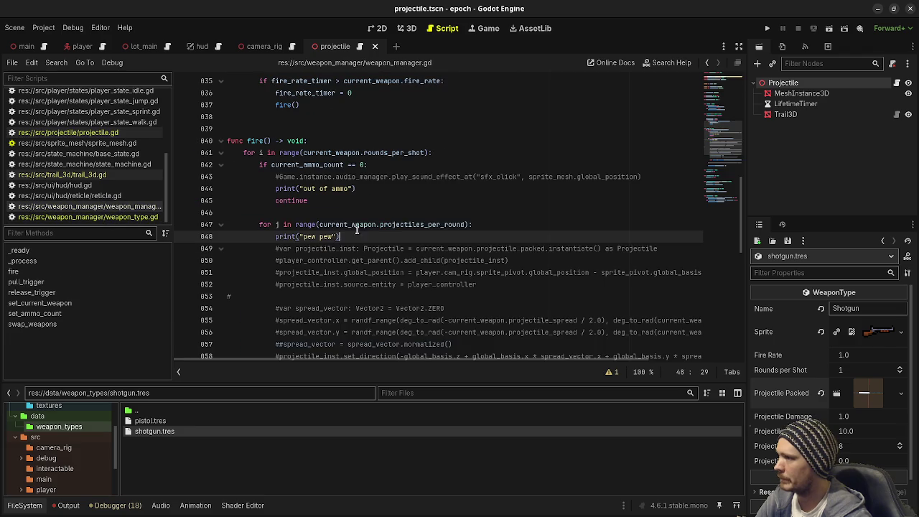
left_click(738, 46)
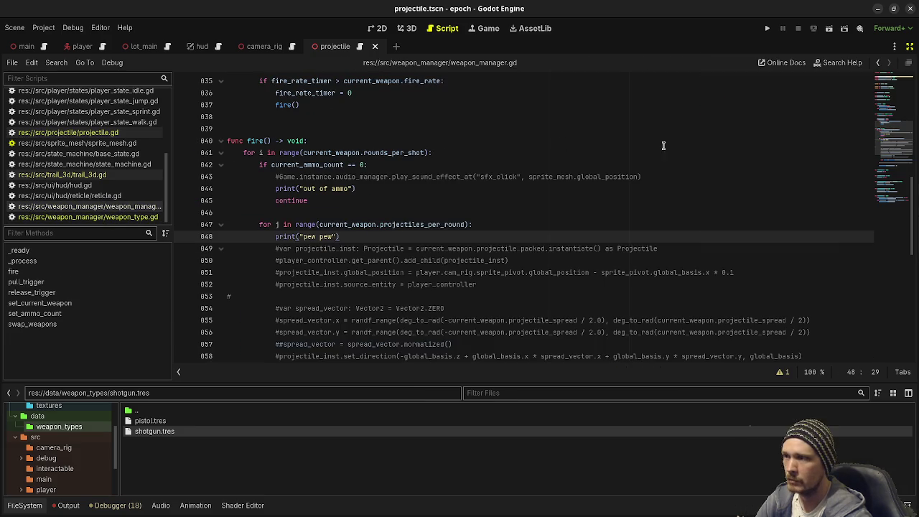
scroll(309, 246, "down", 2)
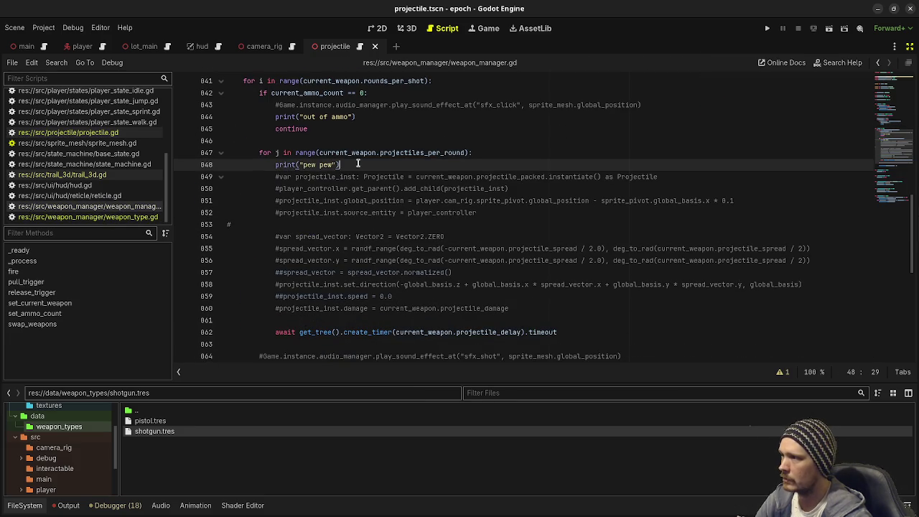
left_click(280, 176)
key("BackSpace")
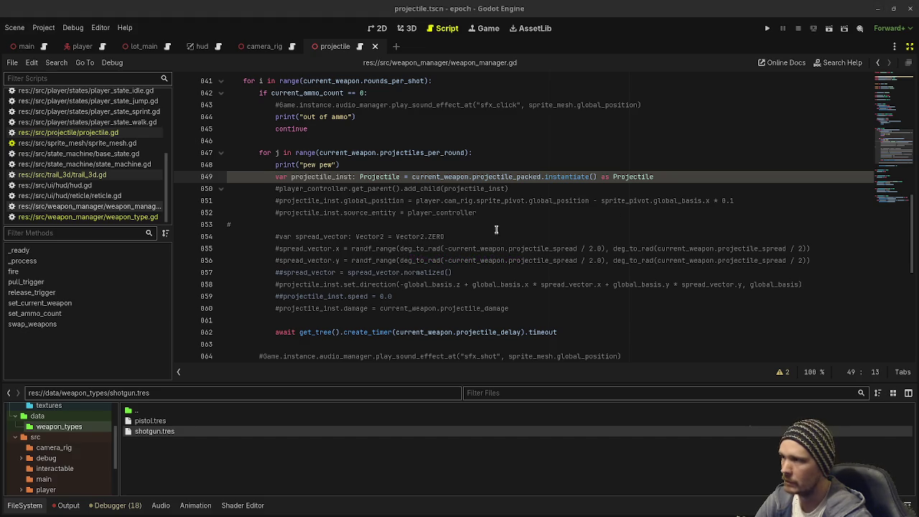
Check the current_weapon.projectile_packed reference on line 849 and restore the side docks
double_click(457, 176)
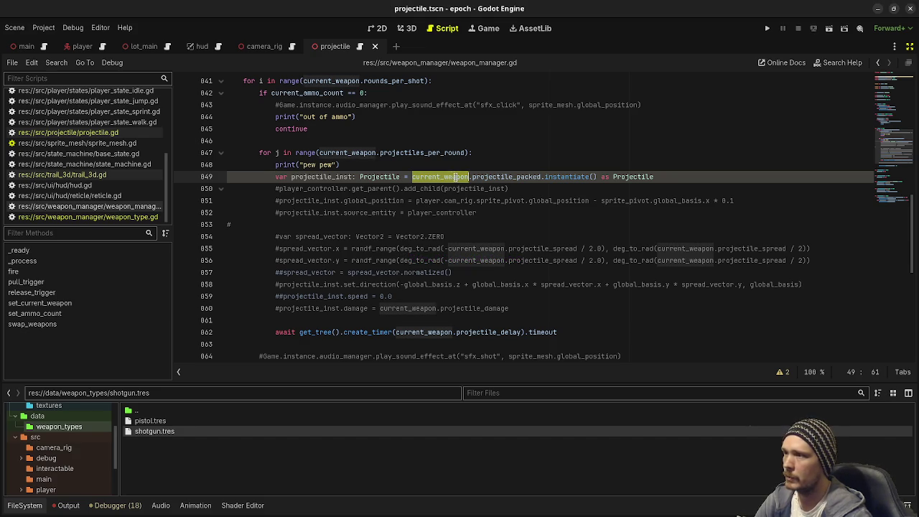
double_click(506, 177)
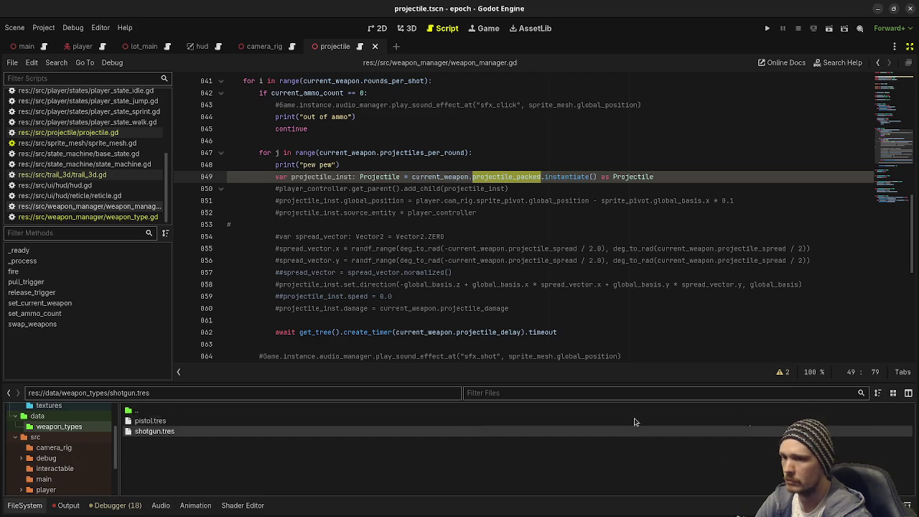
left_click(909, 46)
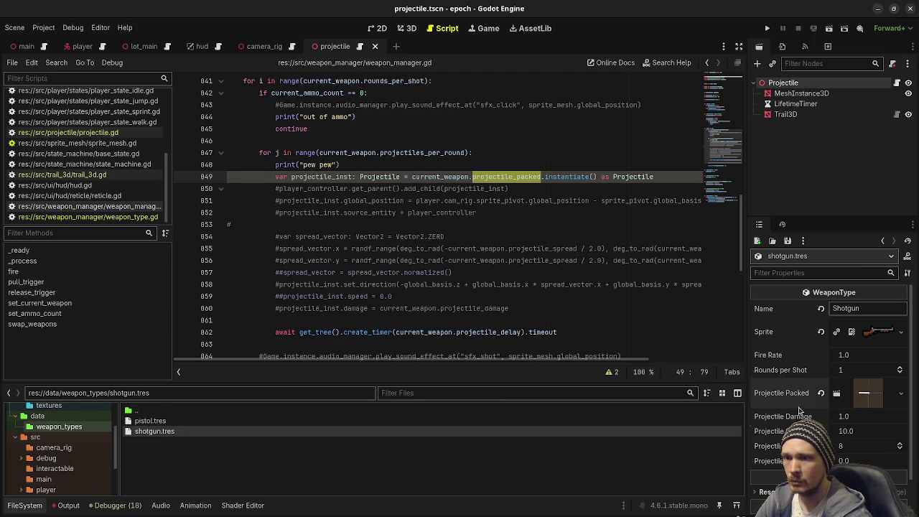
left_click(279, 188)
scroll(297, 188, "up", 10)
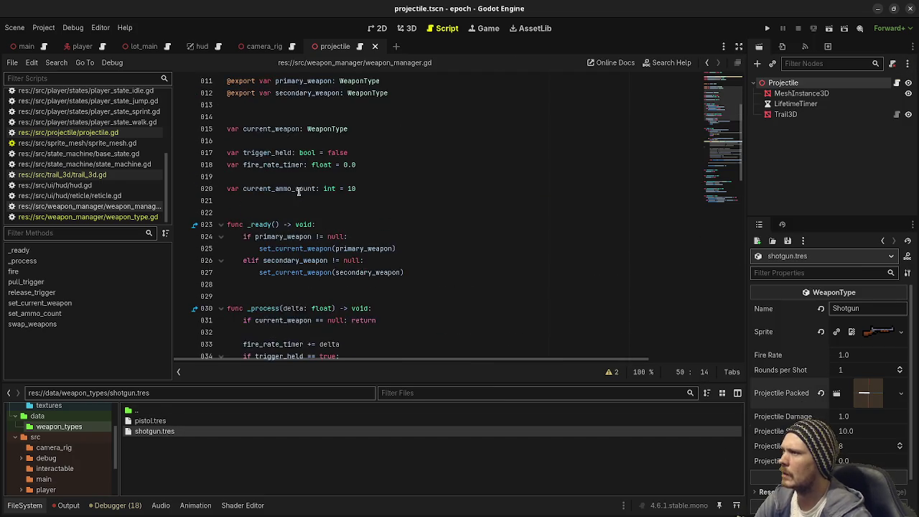
scroll(298, 188, "up", 2)
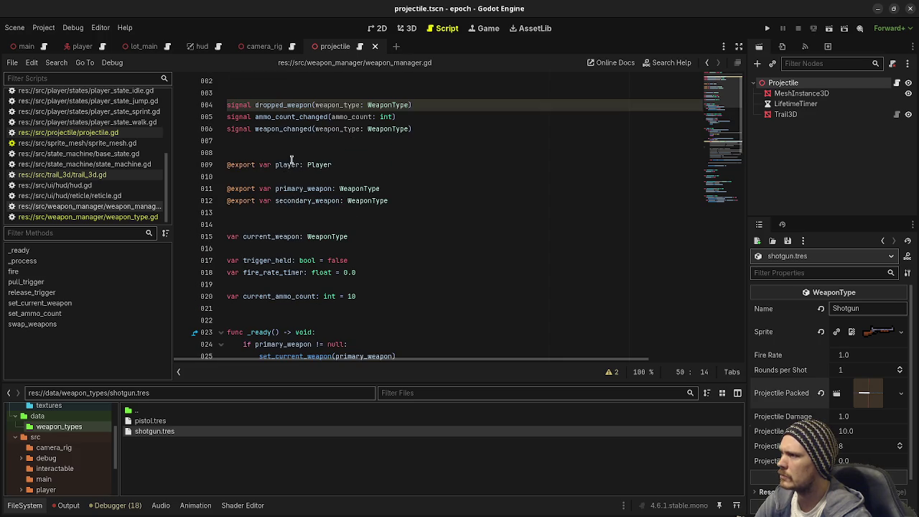
Search the script for player_controller
left_click(289, 164)
double_click(290, 165)
scroll(307, 200, "down", 8)
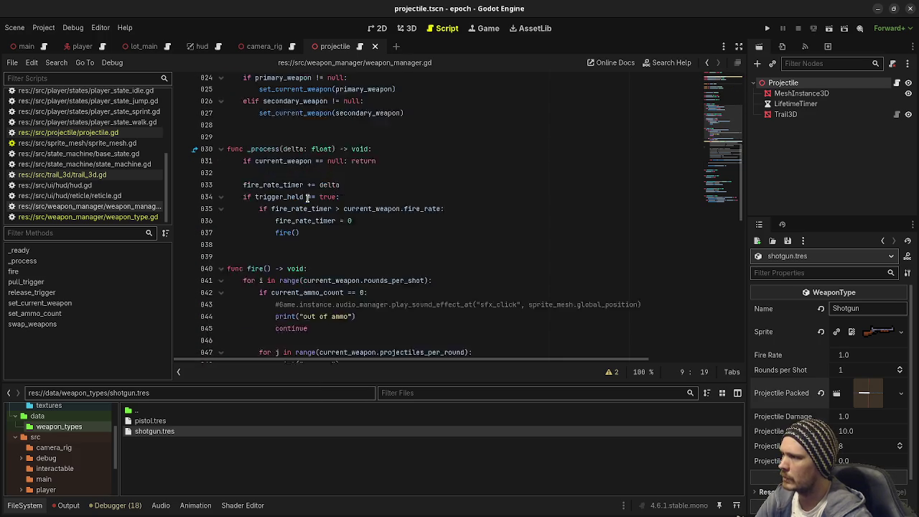
key("ctrl+f")
type("_co")
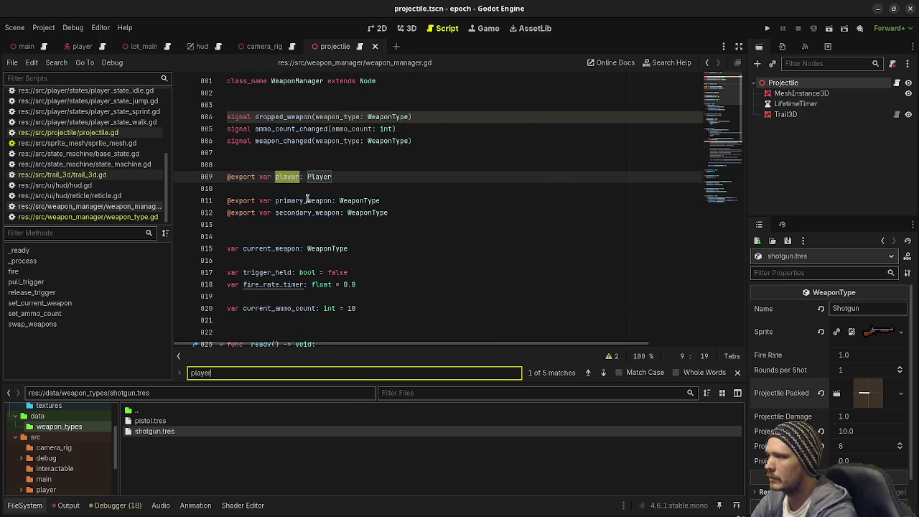
type("ntroller")
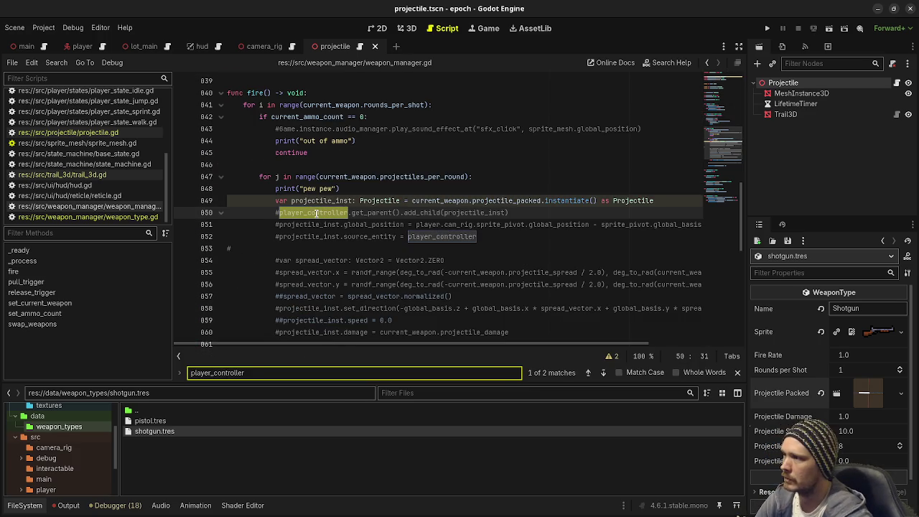
Change player_controller to player on line 850 and uncomment the add_child line
left_click(319, 213)
left_click_drag(349, 212, 305, 214)
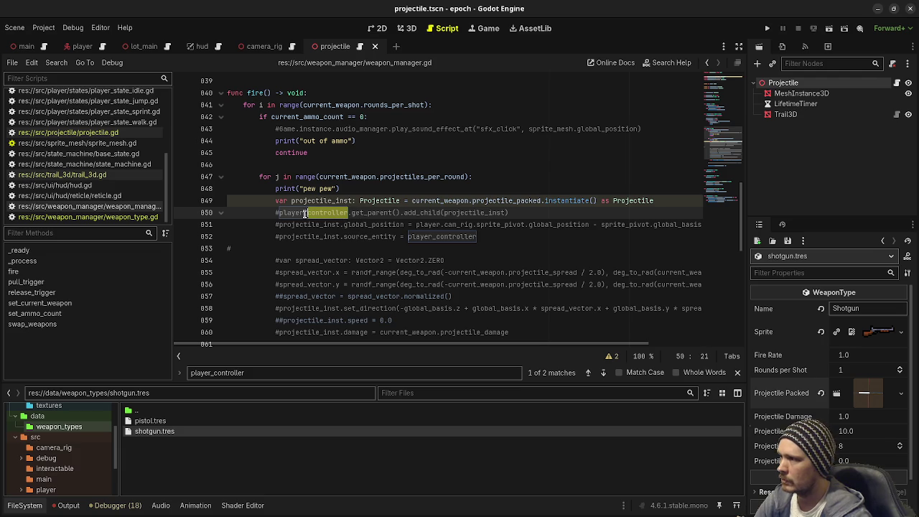
key("BackSpace")
key("BackSpace")
left_click(276, 213)
key("Delete")
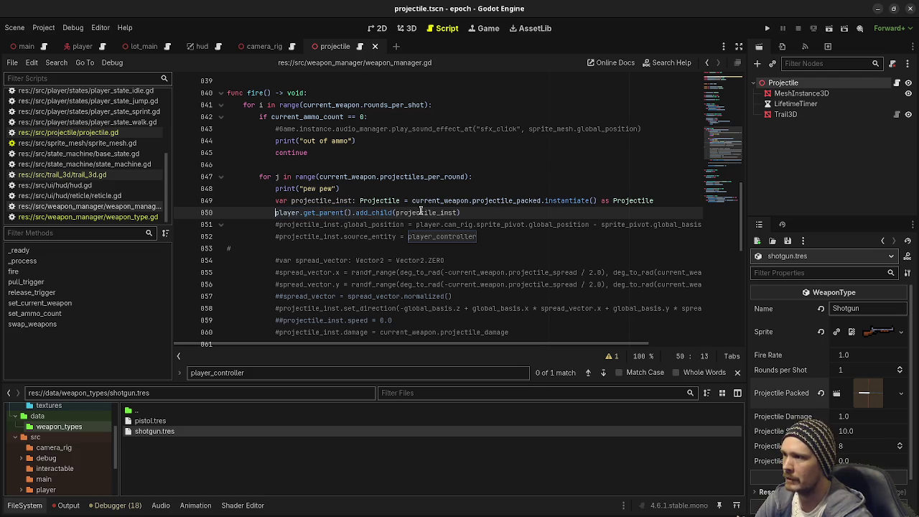
Add a FIXME comment about a "ProjectileManager" on its own line above add_child and save
left_click(477, 213)
type("# FIXME:")
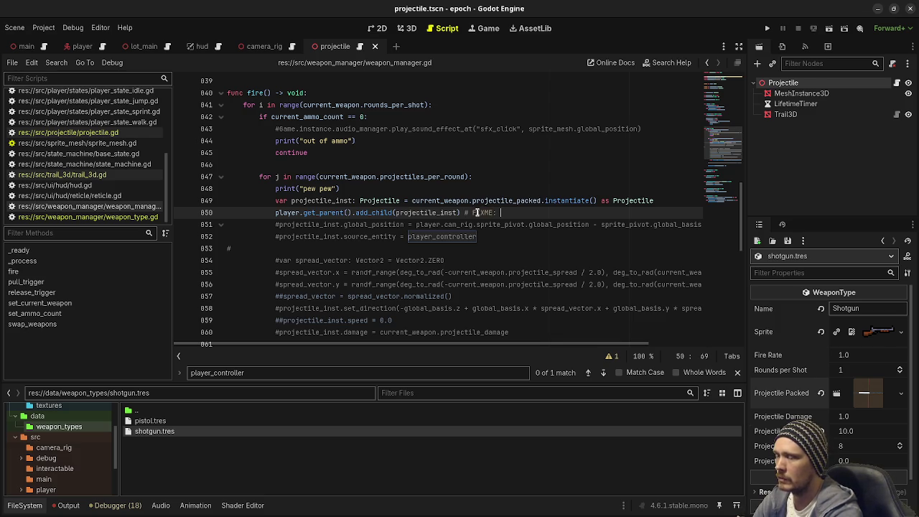
type("should probably have a better")
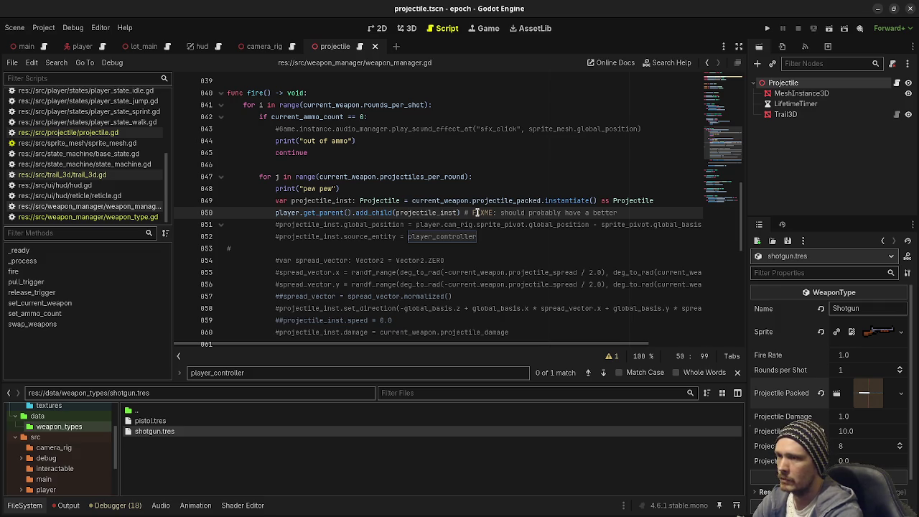
key("BackSpace")
key("BackSpace")
key("BackSpace")
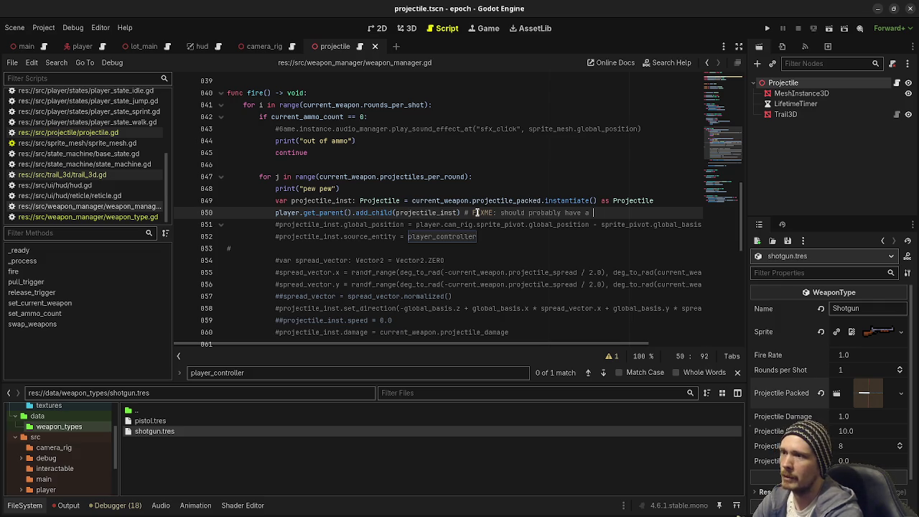
type("\"ProjectileManager\" or")
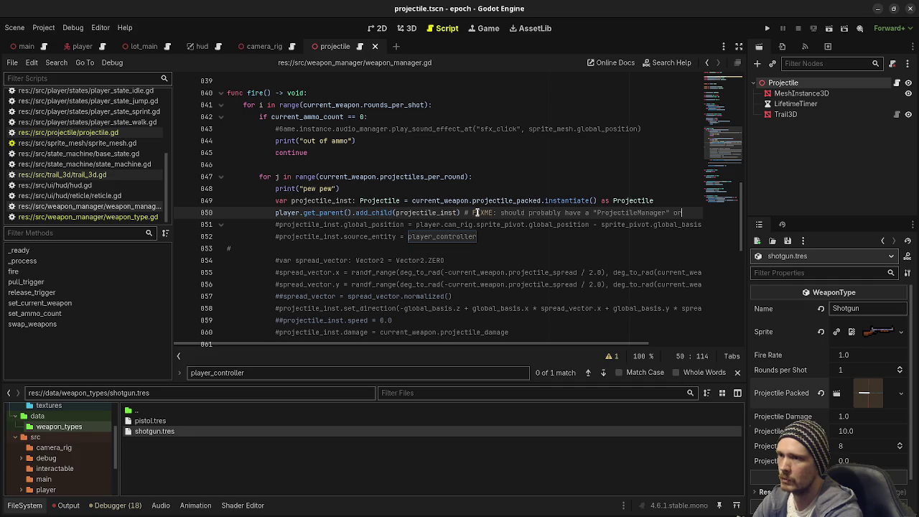
type(" something")
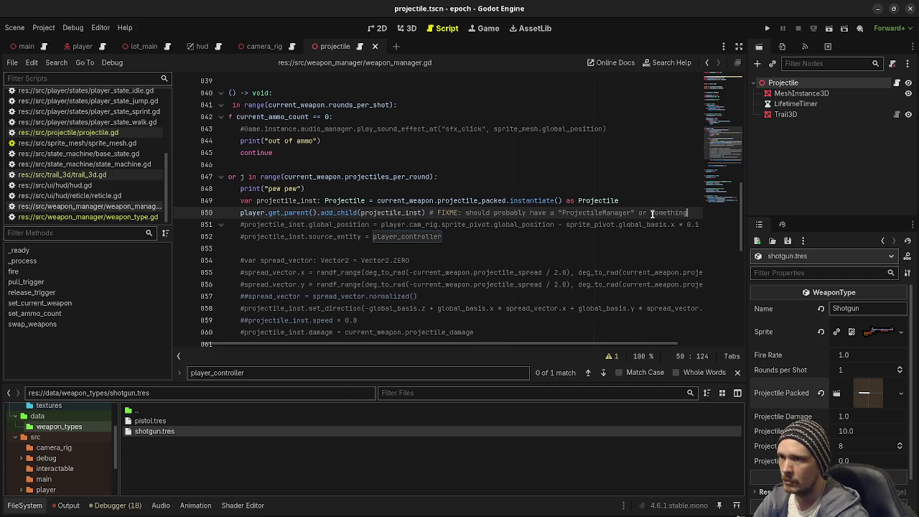
left_click_drag(687, 212, 429, 207)
key("ctrl+x")
left_click(639, 205)
key("ctrl+v")
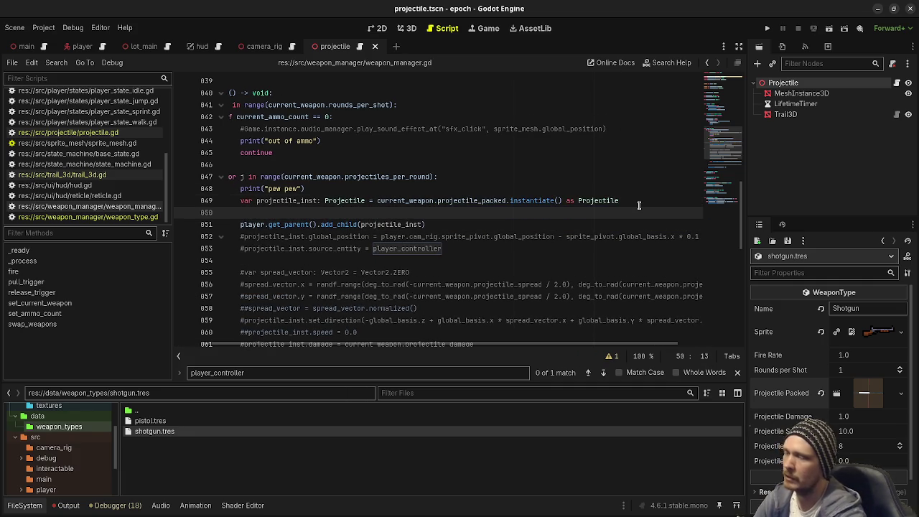
left_click(559, 235)
left_click(573, 228)
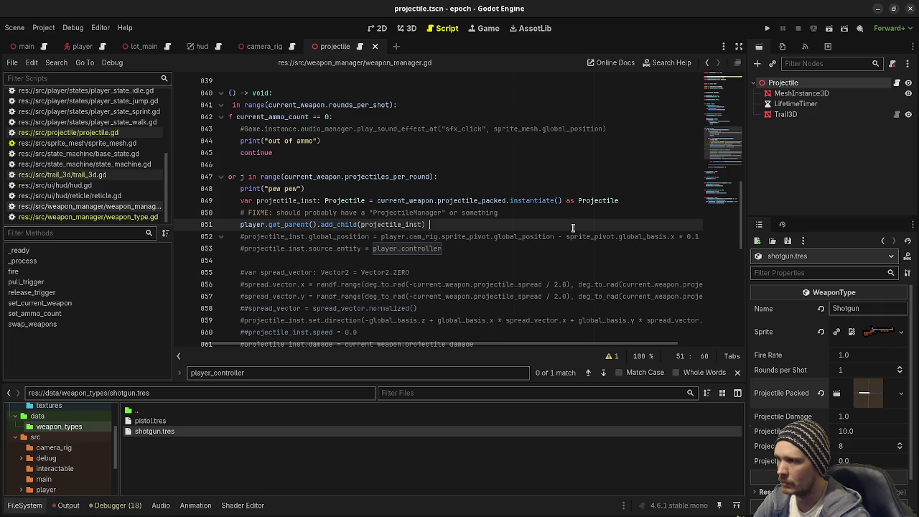
key("ctrl+s")
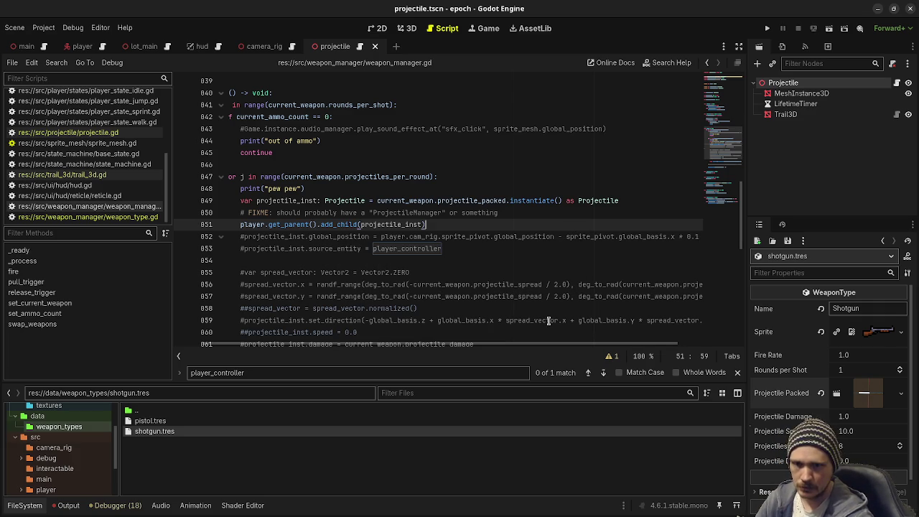
Uncomment the projectile global_position line 852
left_click(240, 236)
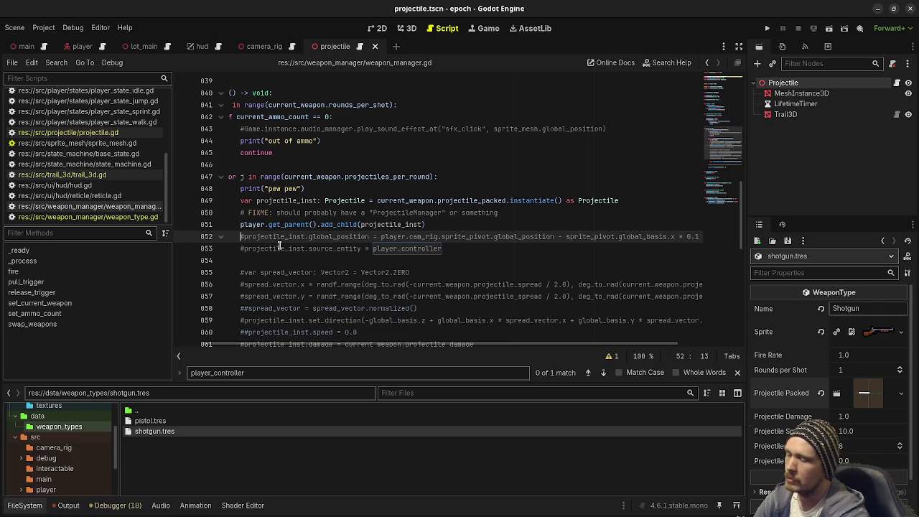
key("Delete")
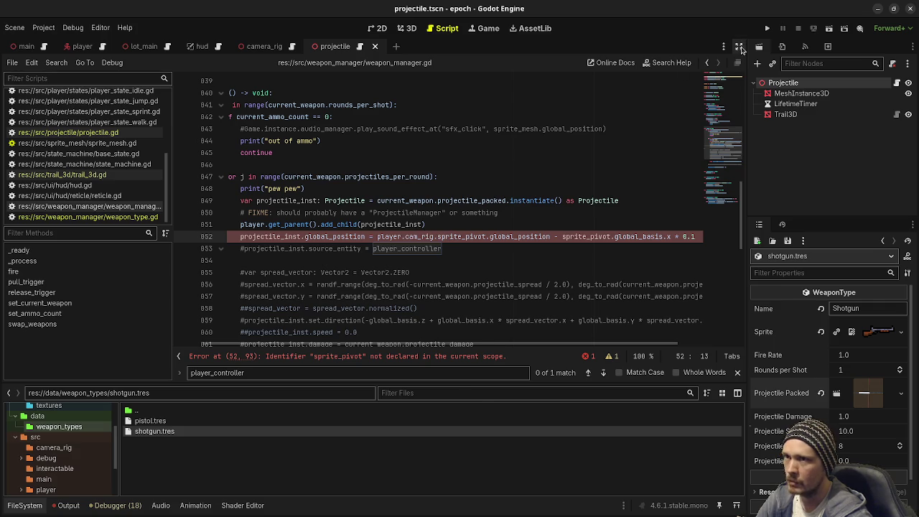
key("ctrl+shift+F11")
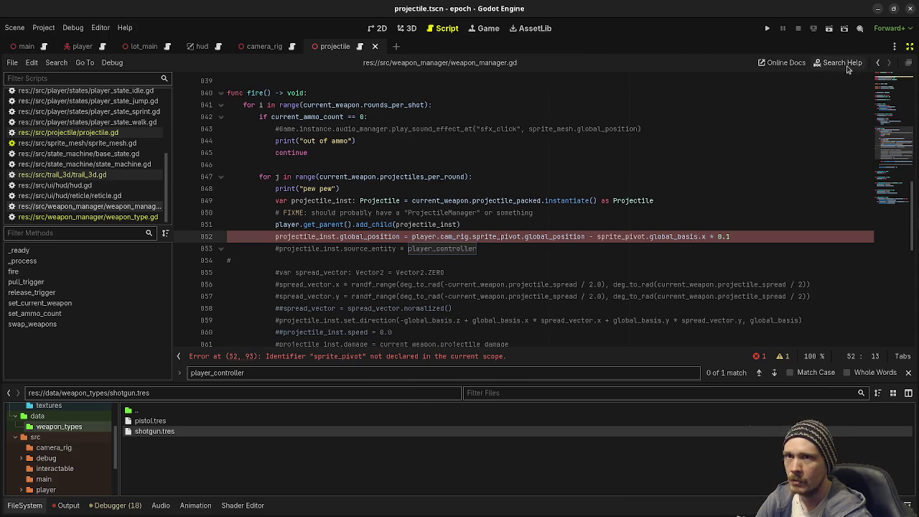
left_click(909, 46)
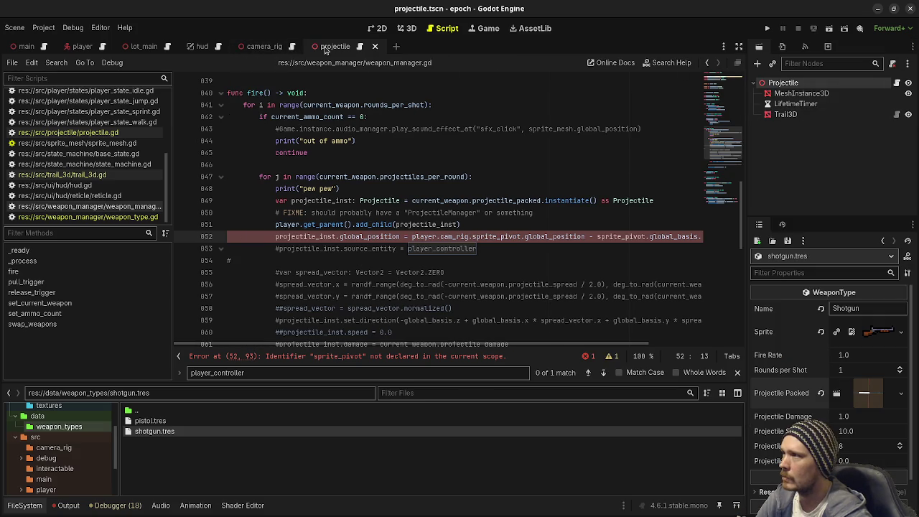
Check the camera_rig scene's nodes and change the first sprite_pivot on line 852 to weapon_sprite
left_click(83, 46)
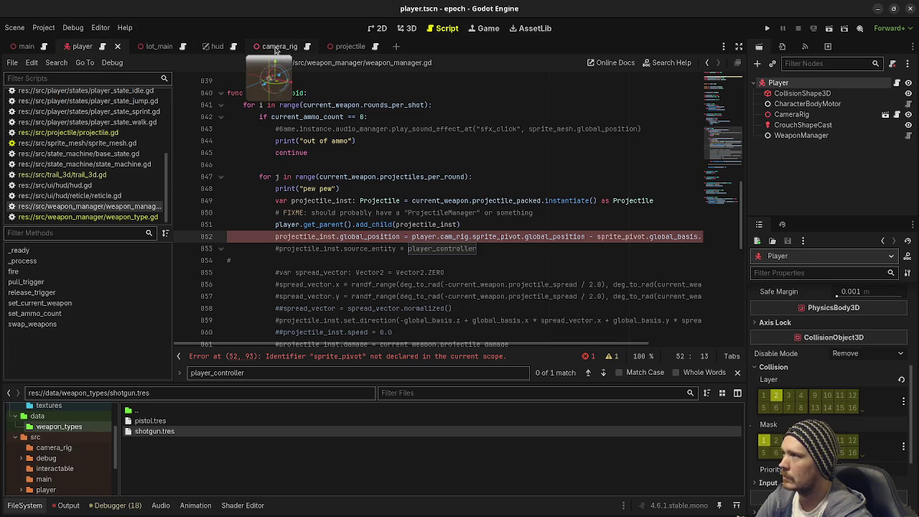
left_click(264, 46)
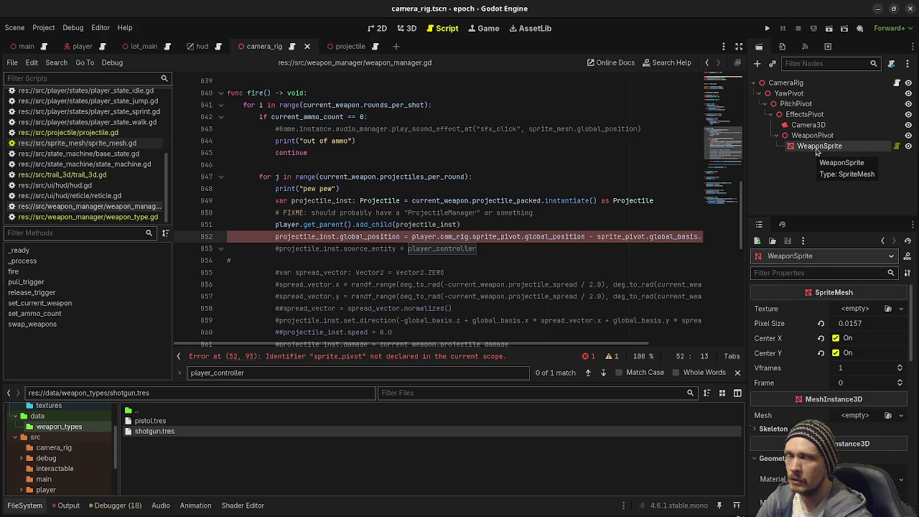
double_click(510, 237)
type("weapon_sprite")
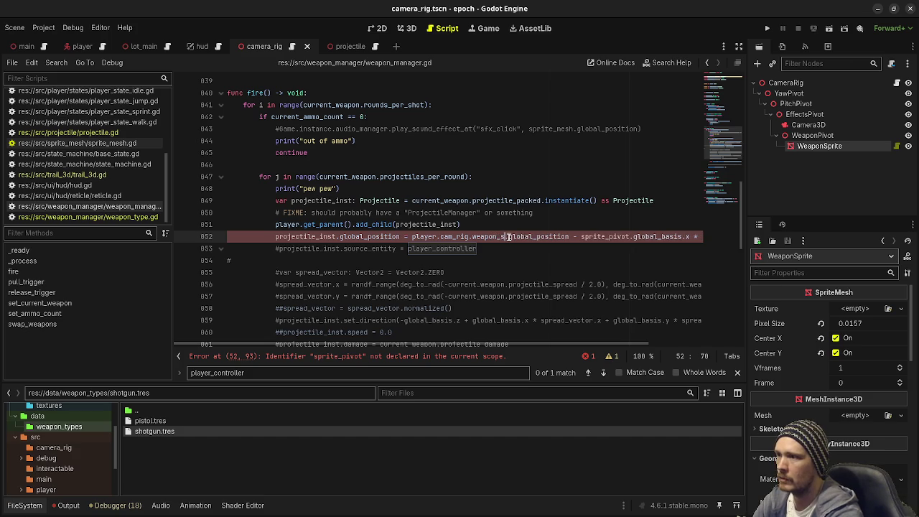
Replace the second sprite_pivot reference with player.cam_rig.weapon_sprite
left_click_drag(411, 237, 524, 236)
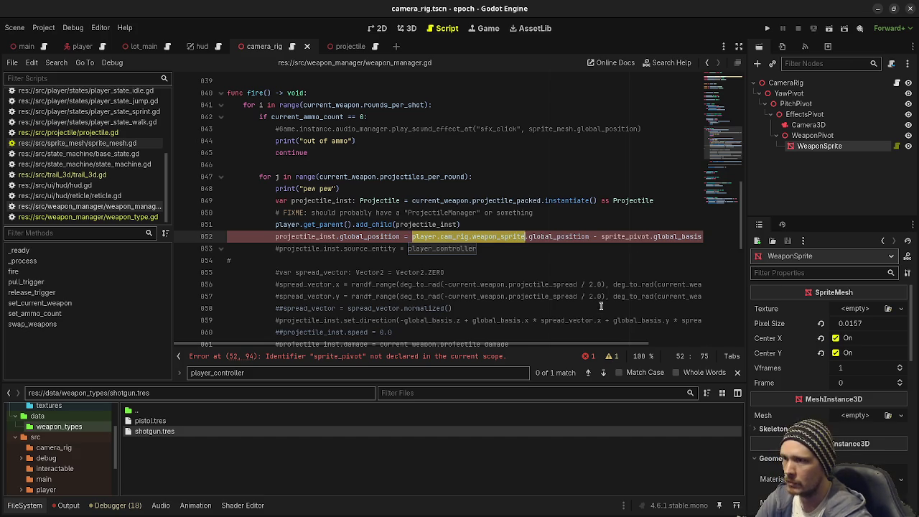
scroll(595, 335, "right", 3)
left_click(542, 236)
double_click(541, 236)
key("ctrl+v")
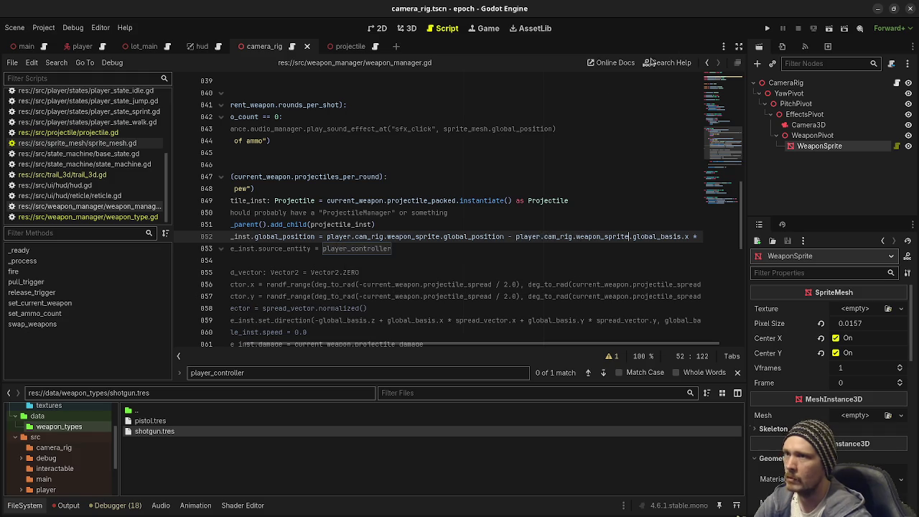
Hide the side docks and review the full projectile positioning code
left_click(739, 46)
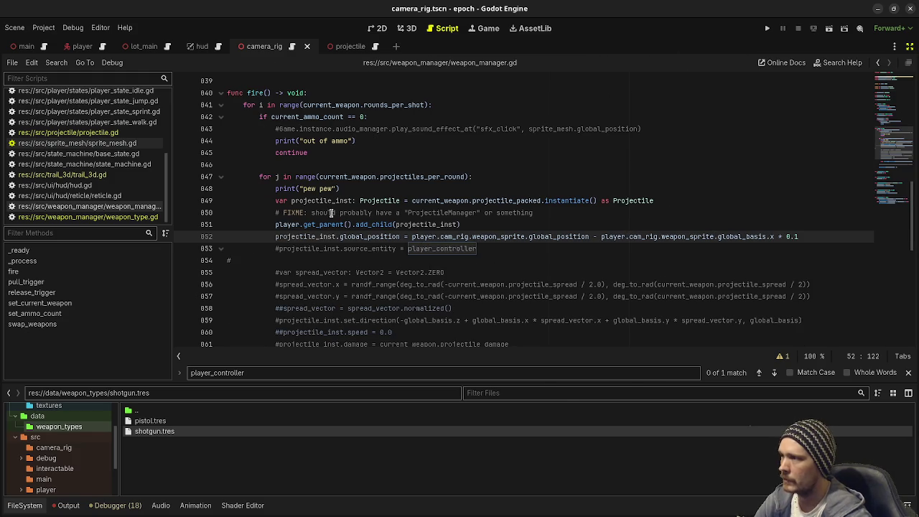
left_click_drag(324, 203, 448, 190)
left_click(487, 192)
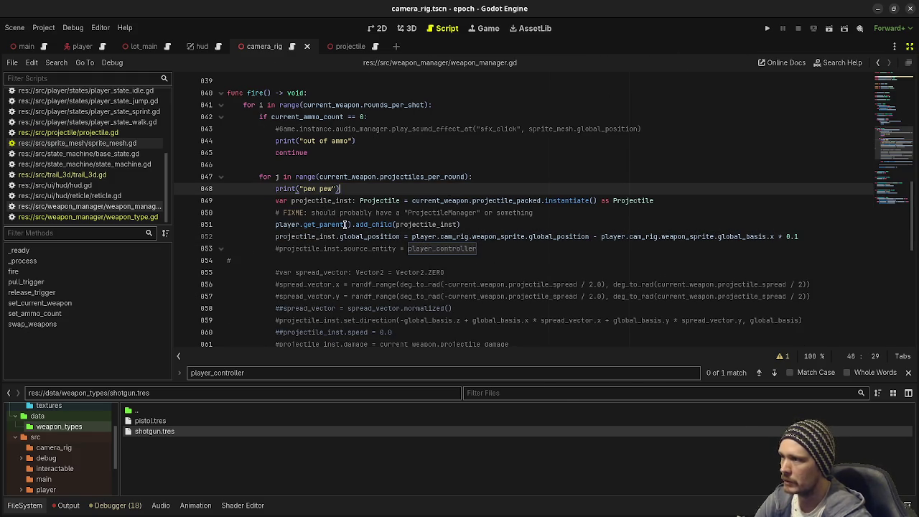
left_click(315, 224)
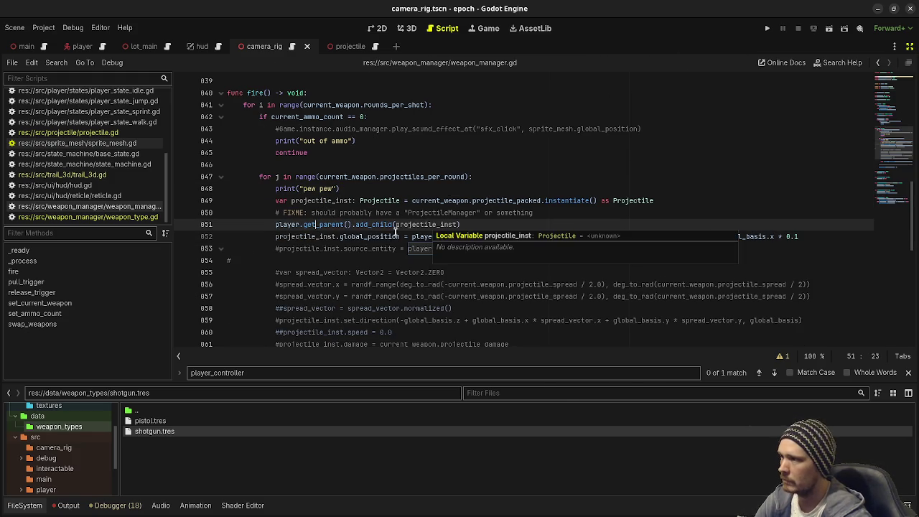
left_click_drag(300, 237, 440, 237)
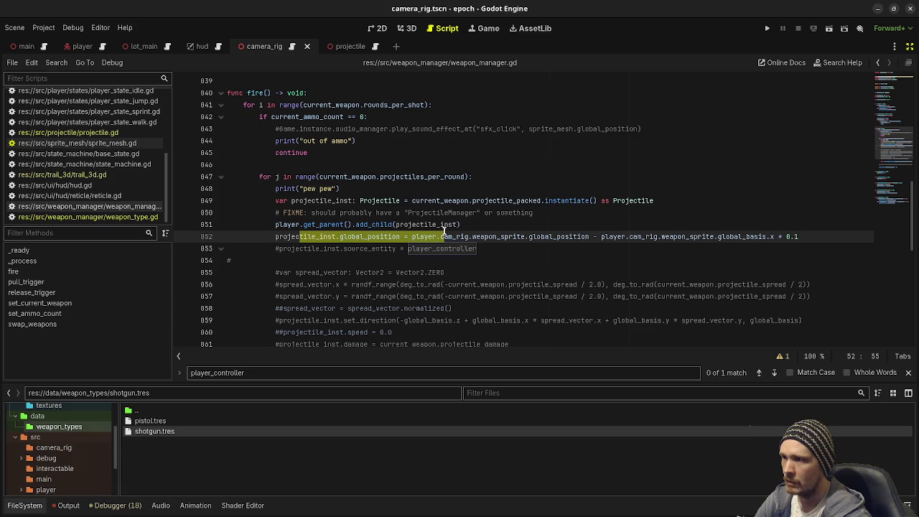
left_click(523, 237)
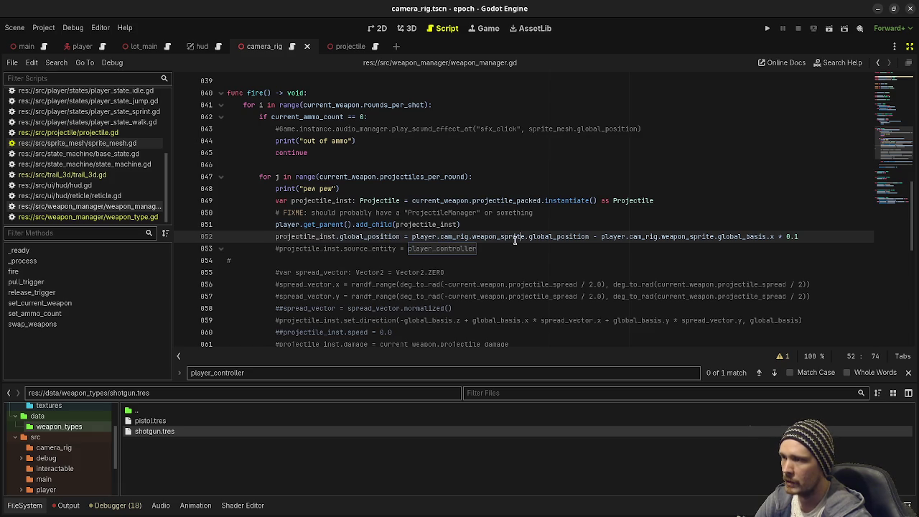
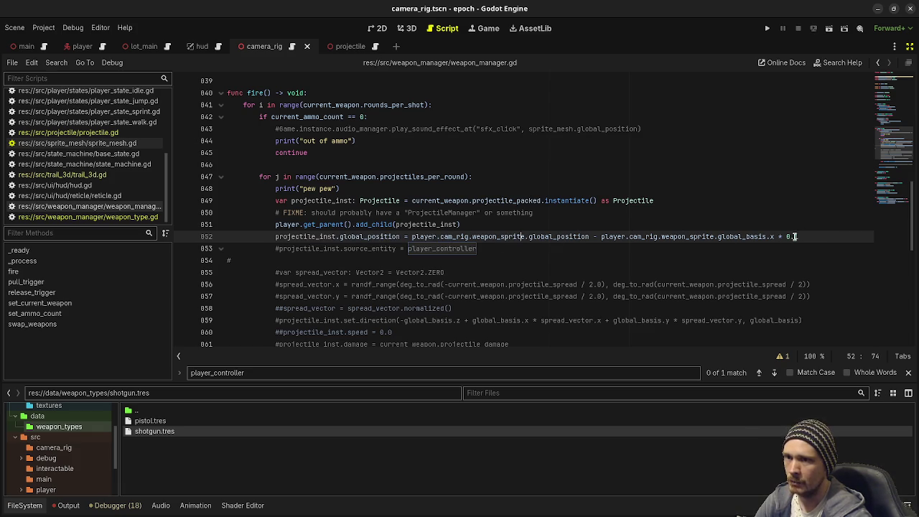
Uncomment line 853 and change player_controller to player so source_entity is set to the player
left_click(909, 45)
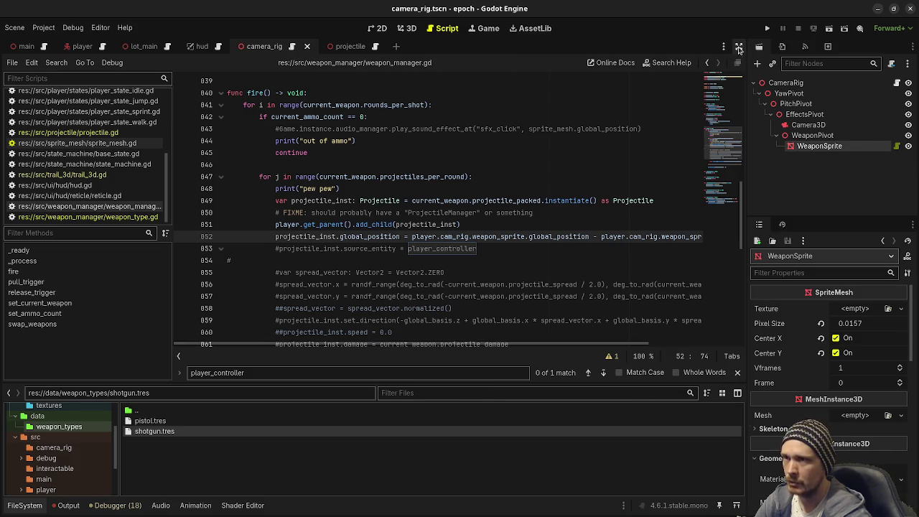
left_click(738, 46)
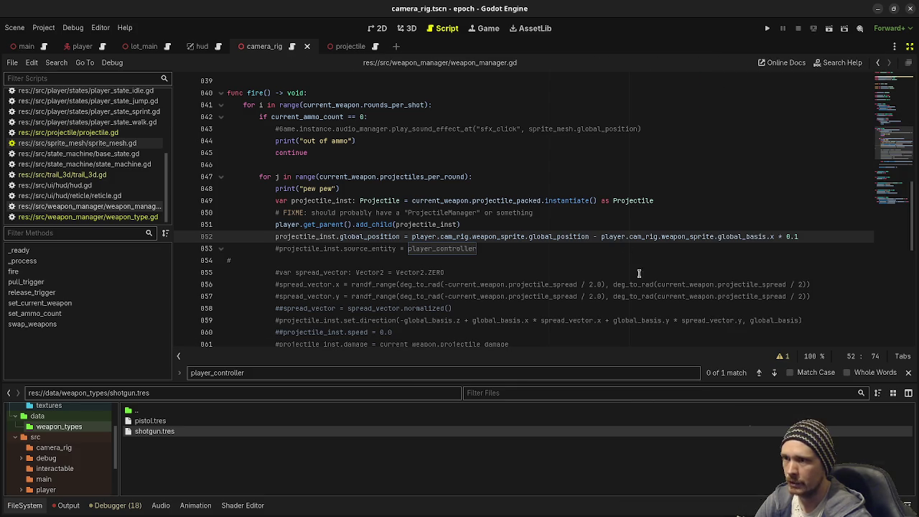
left_click(276, 247)
key("Delete")
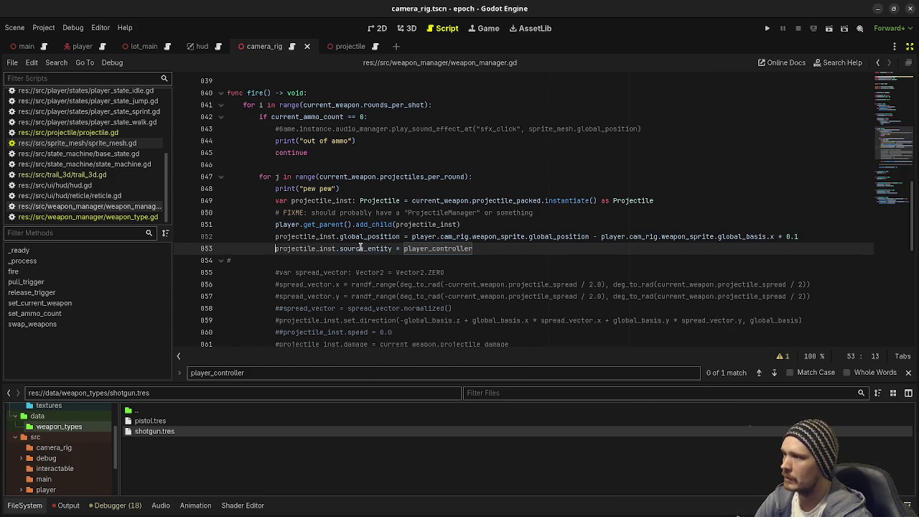
double_click(429, 247)
type("player")
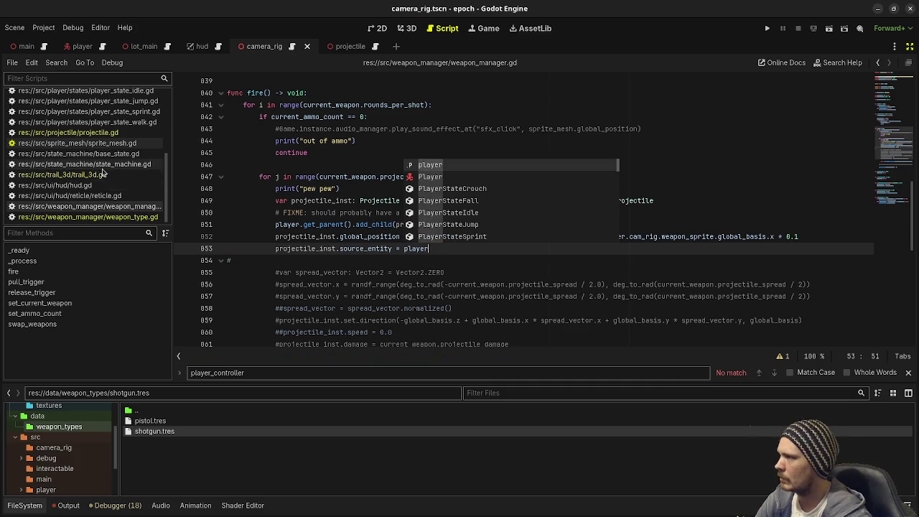
Open projectile.gd to check how source_entity is declared
left_click(79, 122)
left_click(68, 132)
scroll(328, 193, "up", 4)
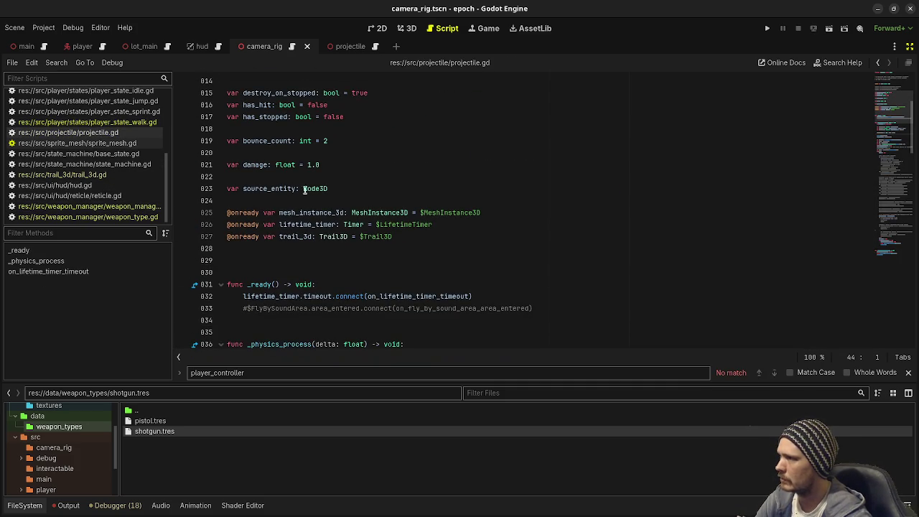
Add a FIXME saying source_entity should be a Character, not just a Node3D, then return to weapon_manager.gd
left_click(346, 188)
left_click(363, 178)
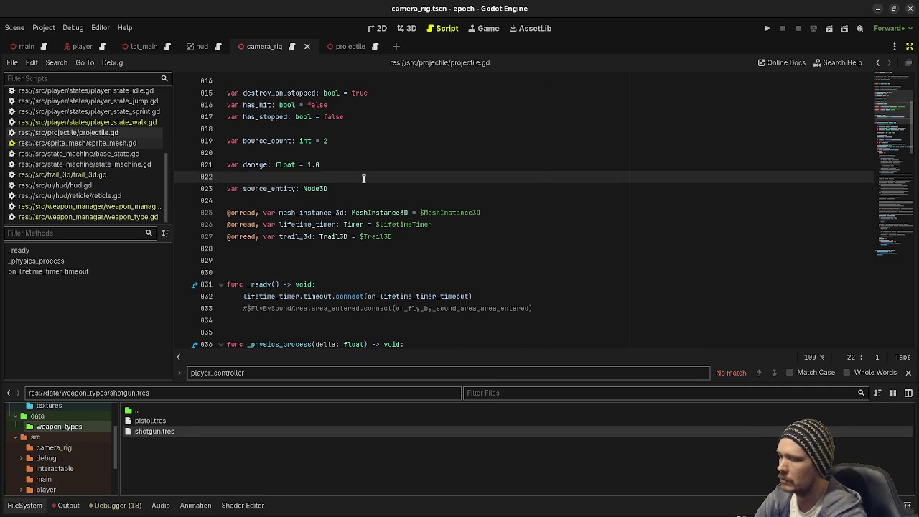
key("Return")
type("# FIXME: s")
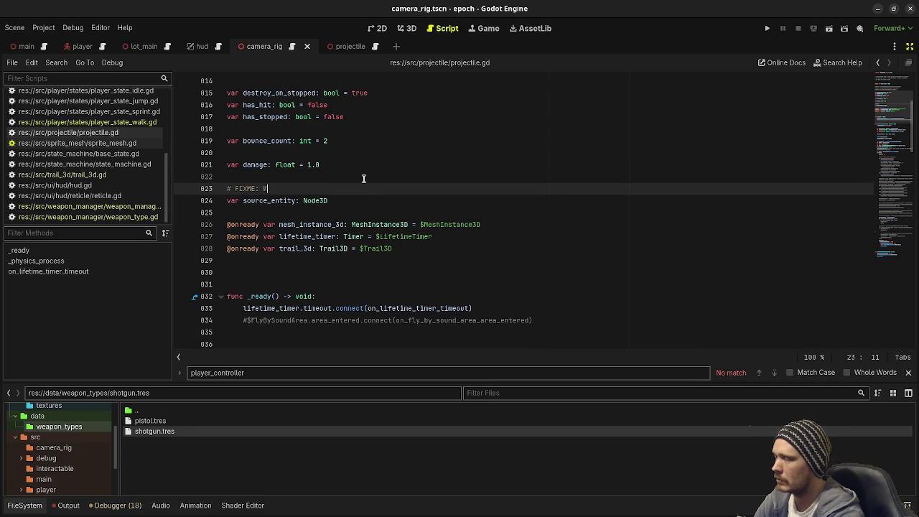
type("Sour")
type("source entity should be")
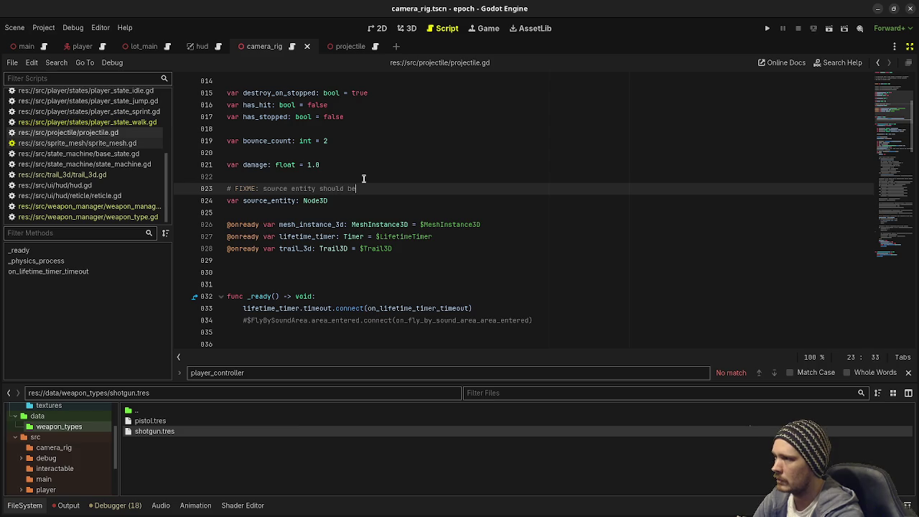
type(" of type C")
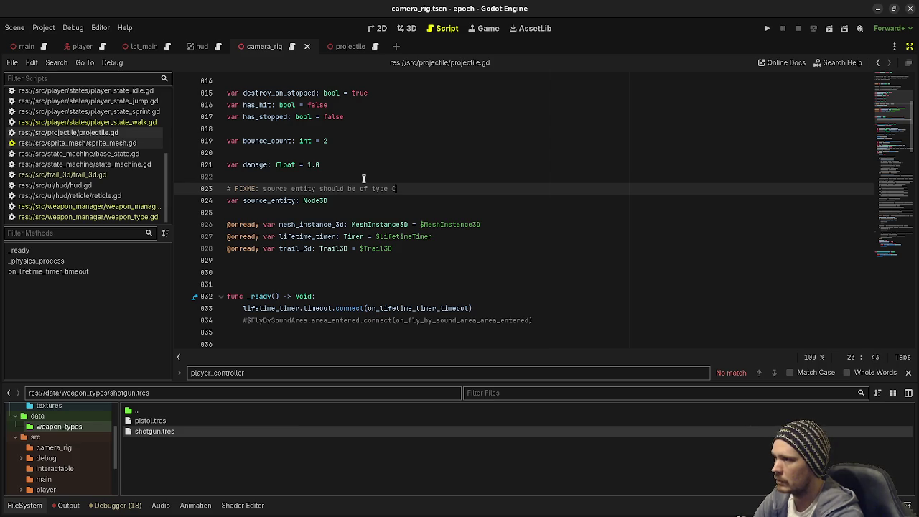
type("haracter or wha")
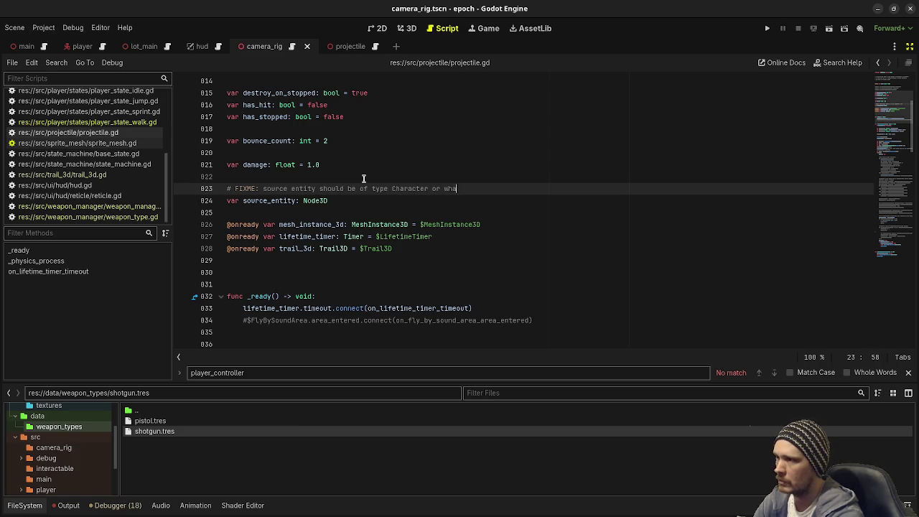
type("tever")
key("ctrl+s")
type("not just a Node3D")
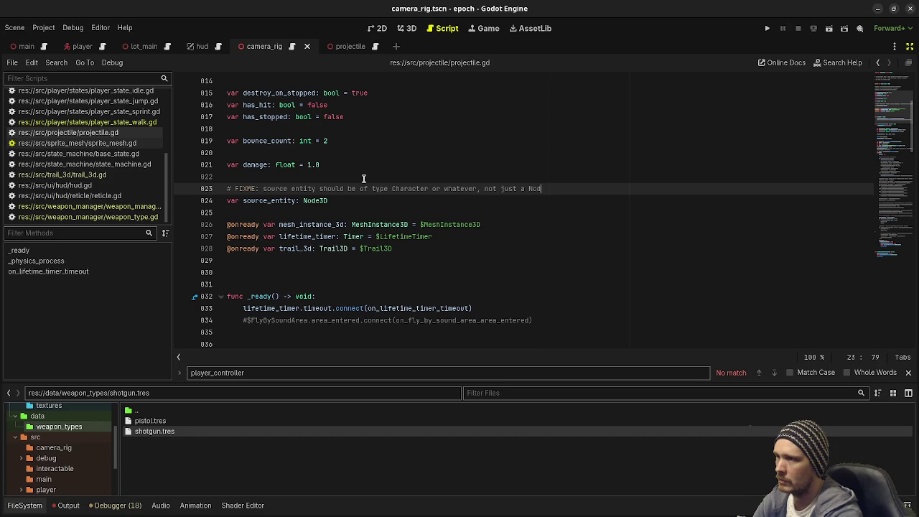
key("ctrl+s")
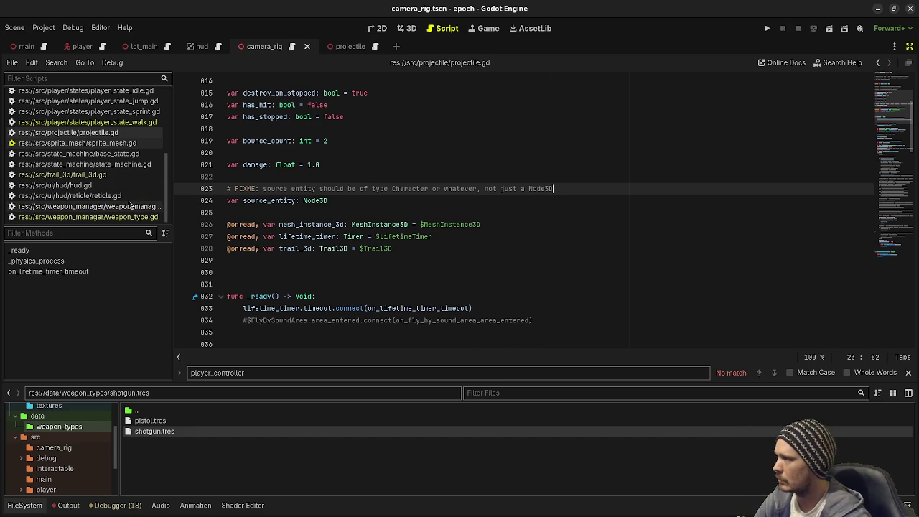
left_click(89, 206)
left_click(362, 259)
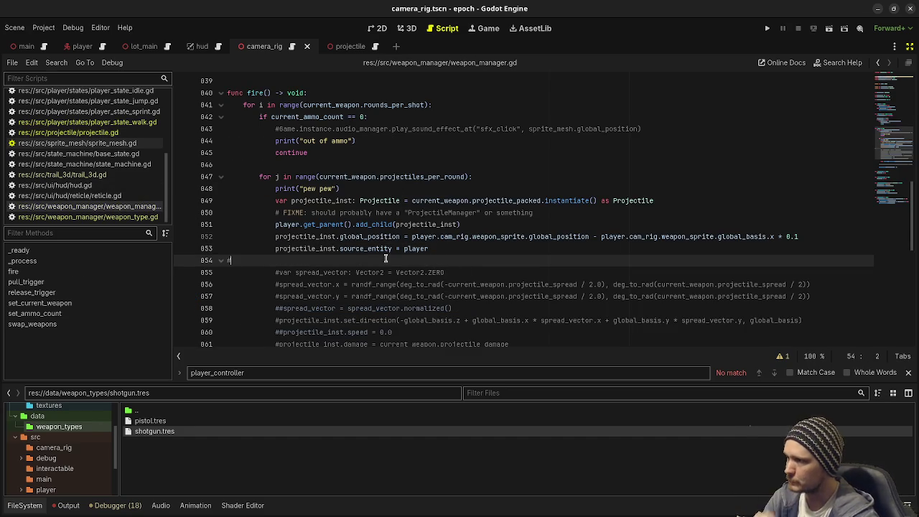
Review the projectiles-per-round loop and spread_vector line, then launch the project to test firing
left_click_drag(259, 176, 401, 182)
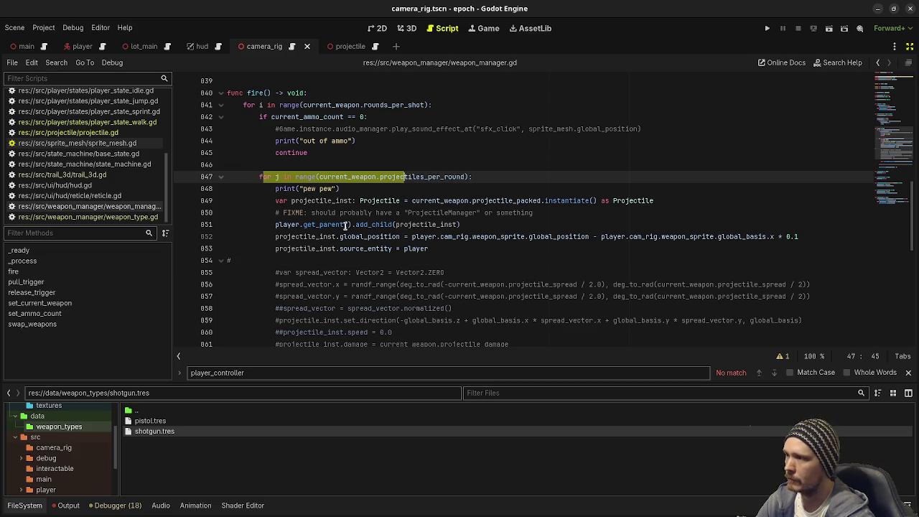
left_click(279, 272)
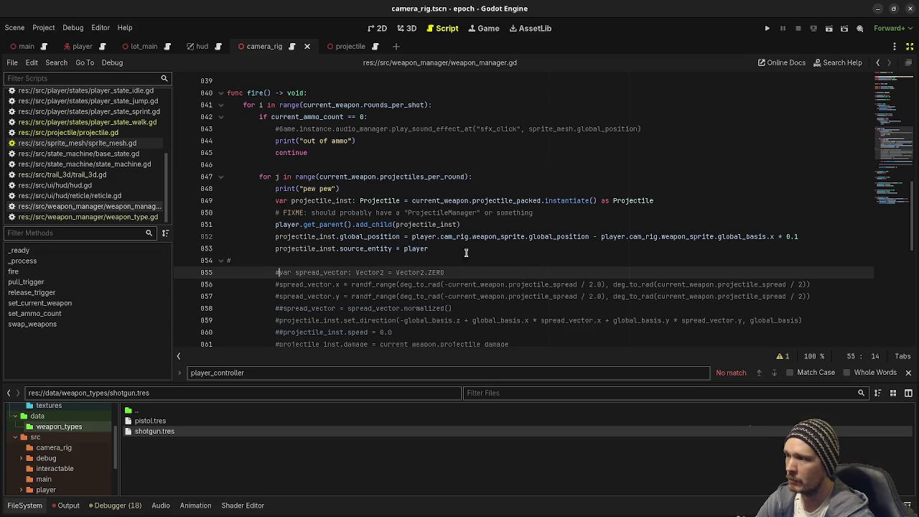
scroll(467, 254, "down", 2)
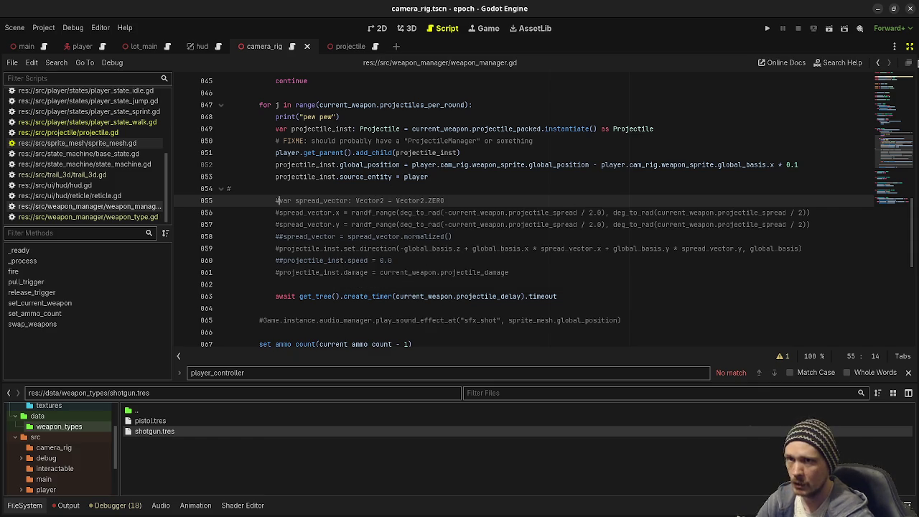
left_click(909, 46)
left_click(767, 28)
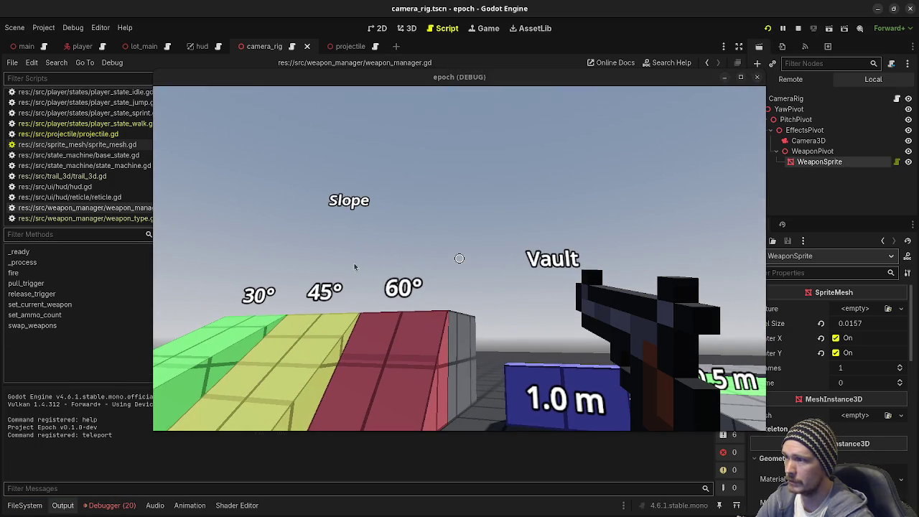
Rename both cam_rig references on line 852 to camera_rig and save the script
left_click(343, 276)
left_click_drag(359, 83, 298, 429)
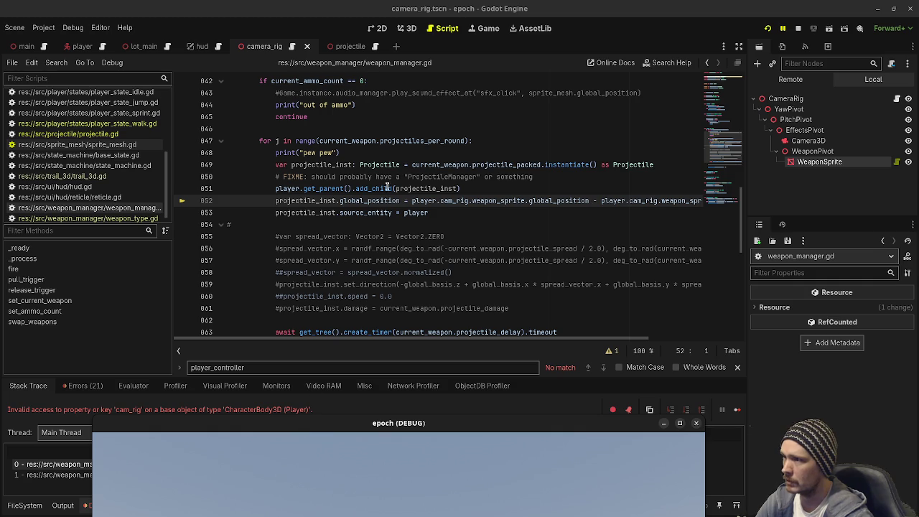
left_click(452, 201)
type("era")
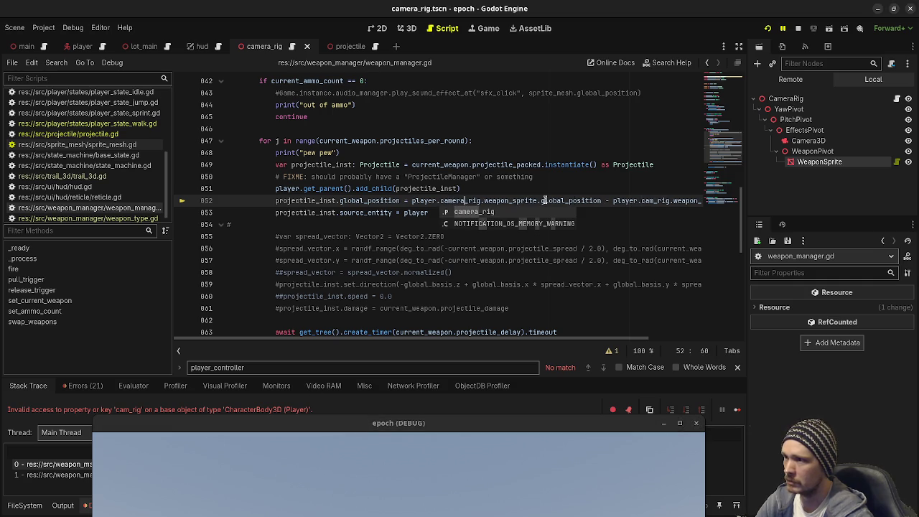
left_click(654, 200)
type("era")
key("ctrl+s")
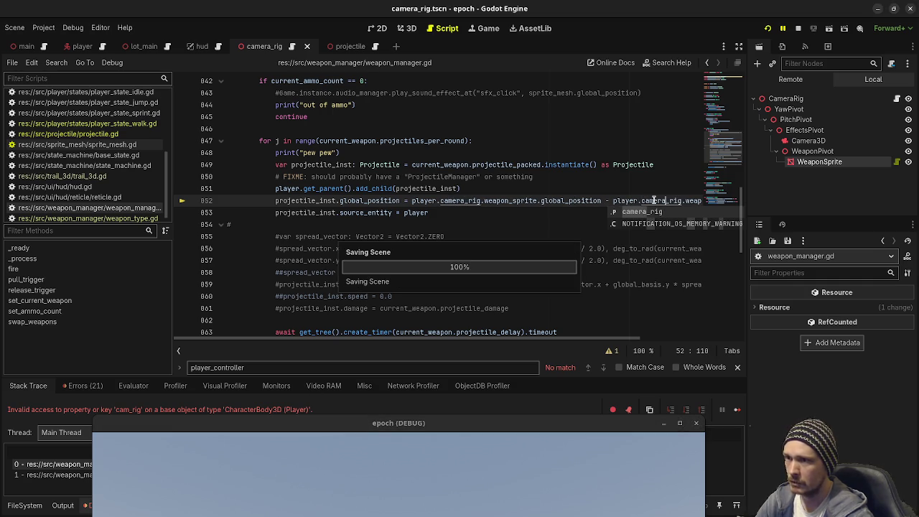
Restart the game, fire repeatedly until the weapon is out of ammo, then stop it
key("F8")
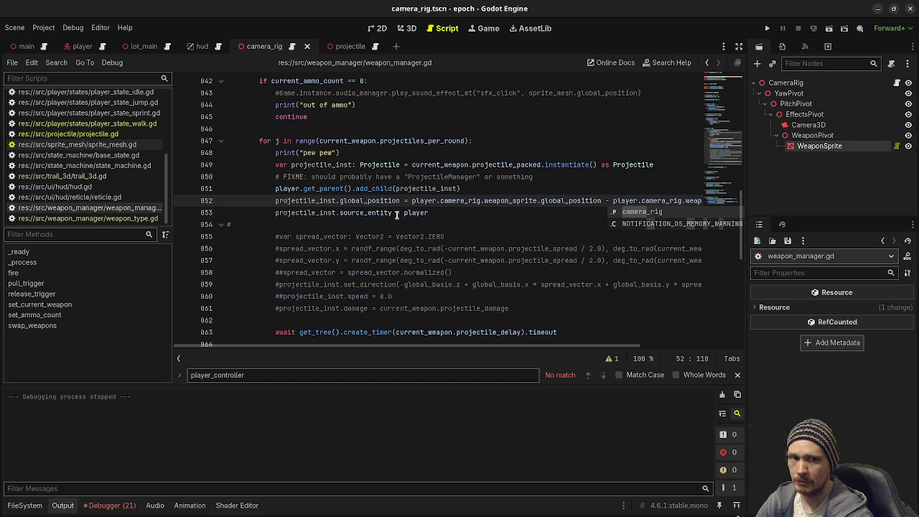
left_click(767, 29)
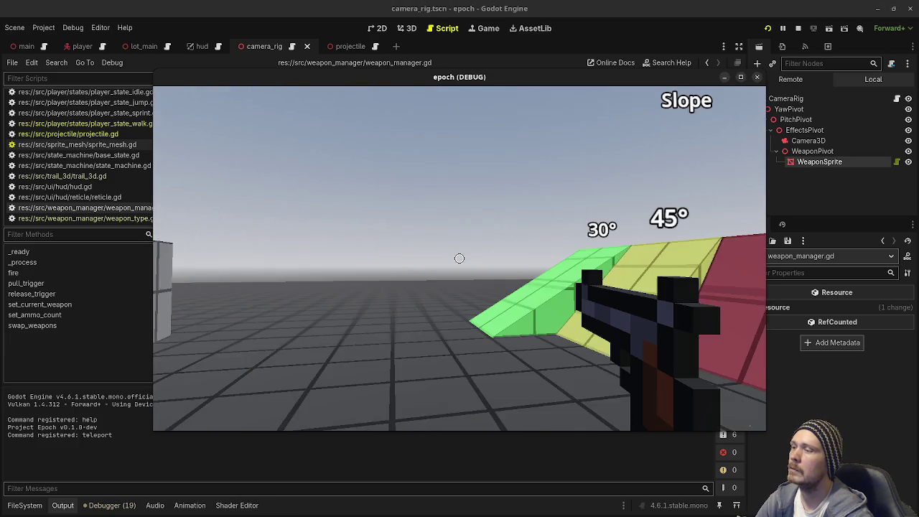
left_click(459, 259)
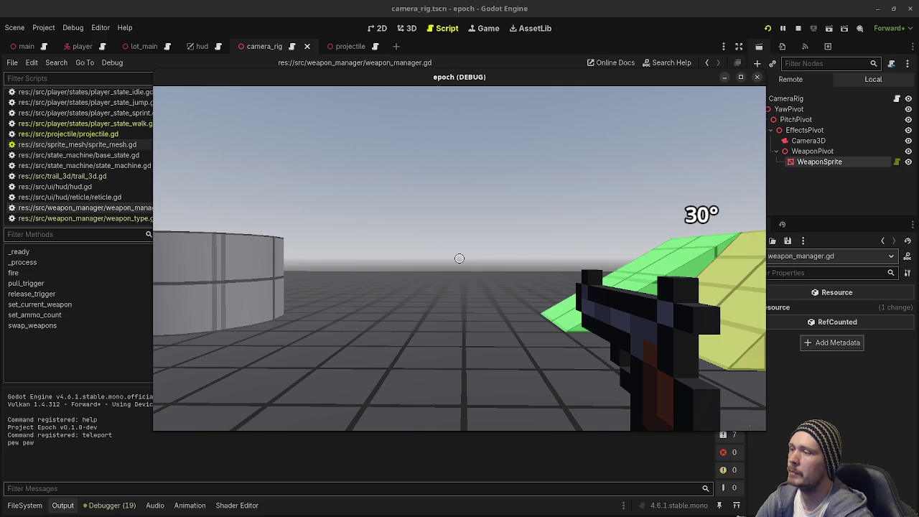
left_click(460, 258)
left_click(459, 258)
left_click(460, 259)
left_click(459, 258)
left_click(459, 258)
left_click(459, 259)
left_click(460, 258)
left_click(460, 258)
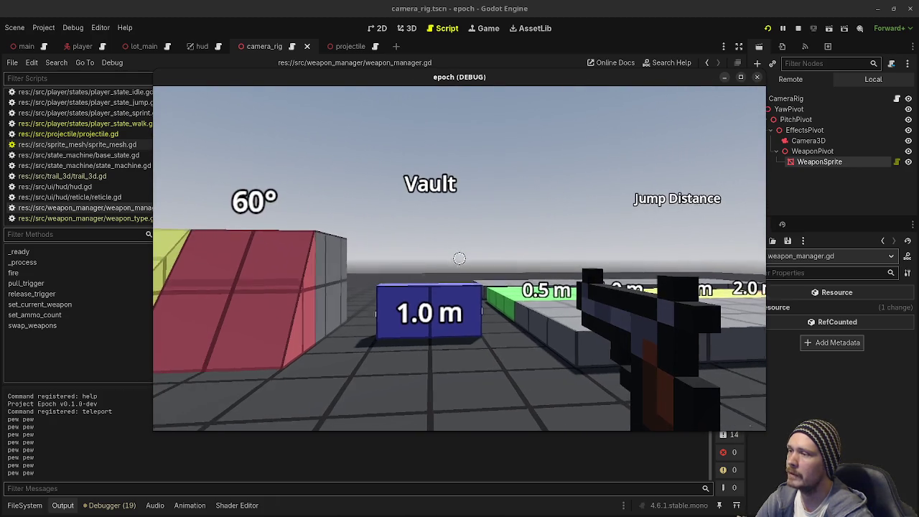
left_click(459, 258)
left_click(459, 258)
left_click(459, 258)
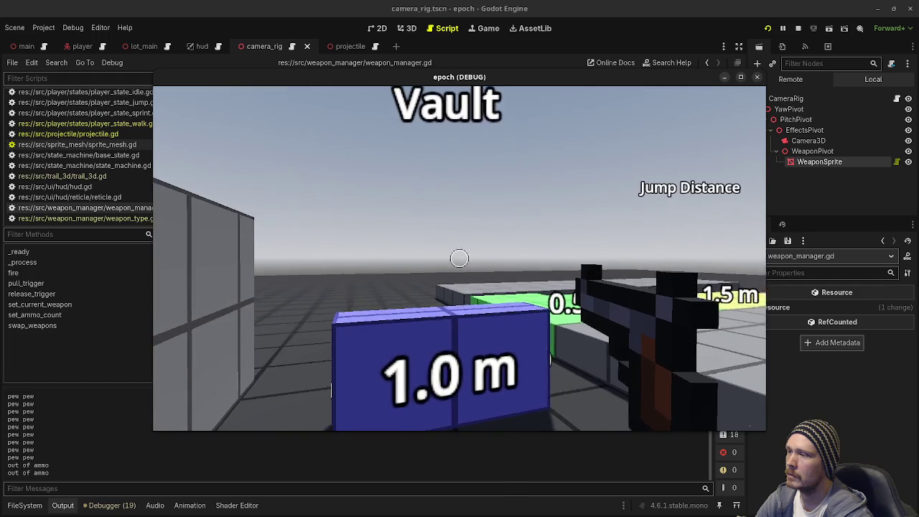
left_click(459, 259)
left_click(460, 259)
left_click(459, 258)
key("s")
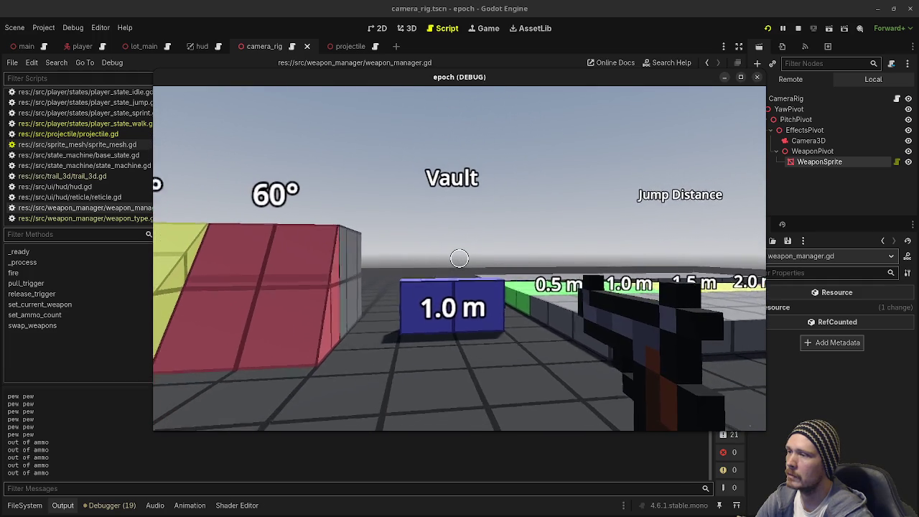
left_click(459, 259)
key("Escape")
key("F8")
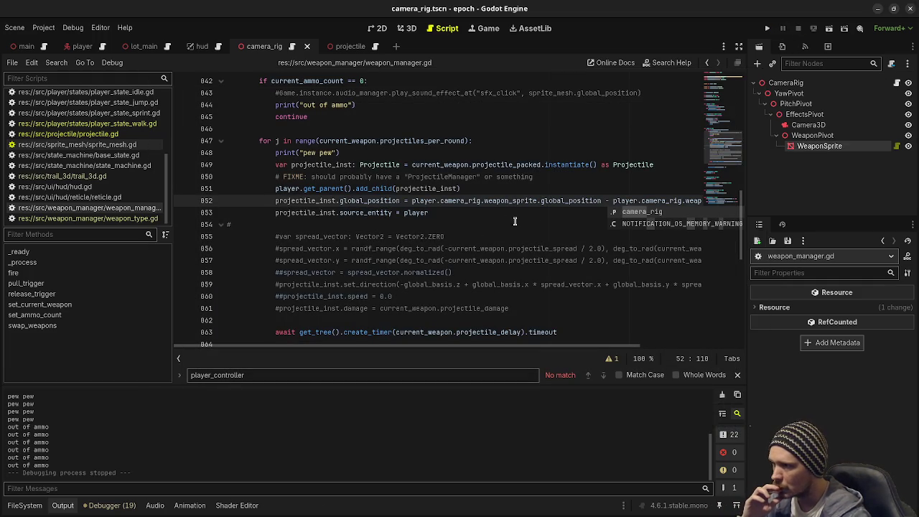
Inspect the WeaponManager node's properties in the Inspector
mouse_move(468, 347)
left_mouse_down()
mouse_move(490, 349)
mouse_move(468, 348)
left_mouse_up()
scroll(427, 246, "up", 11)
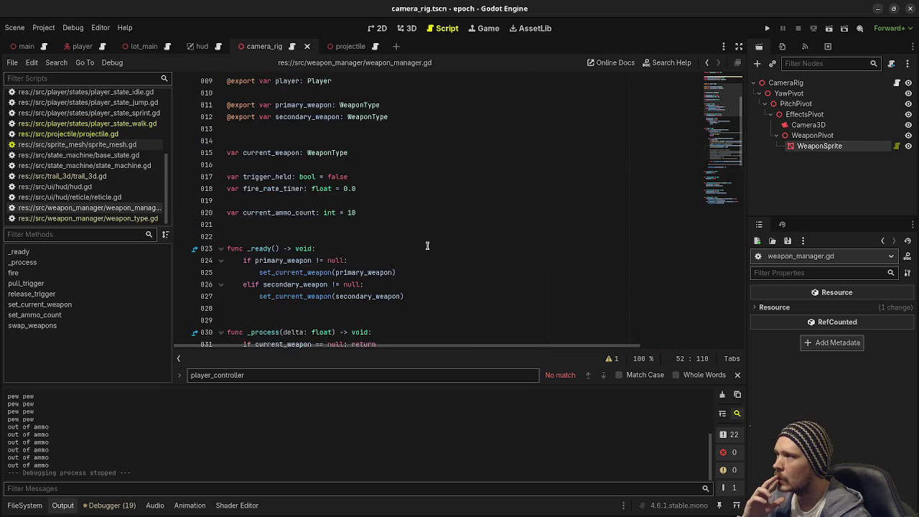
scroll(427, 246, "up", 2)
left_click_drag(812, 135, 82, 47)
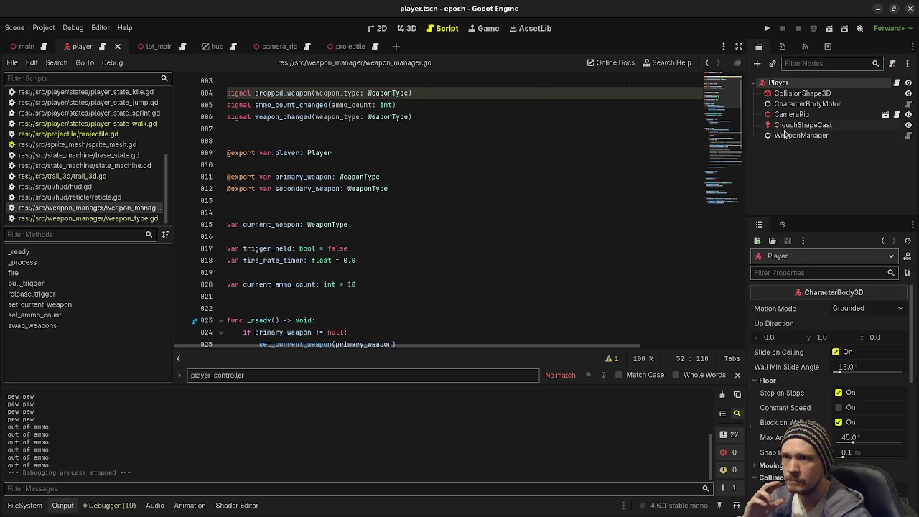
left_click(790, 135)
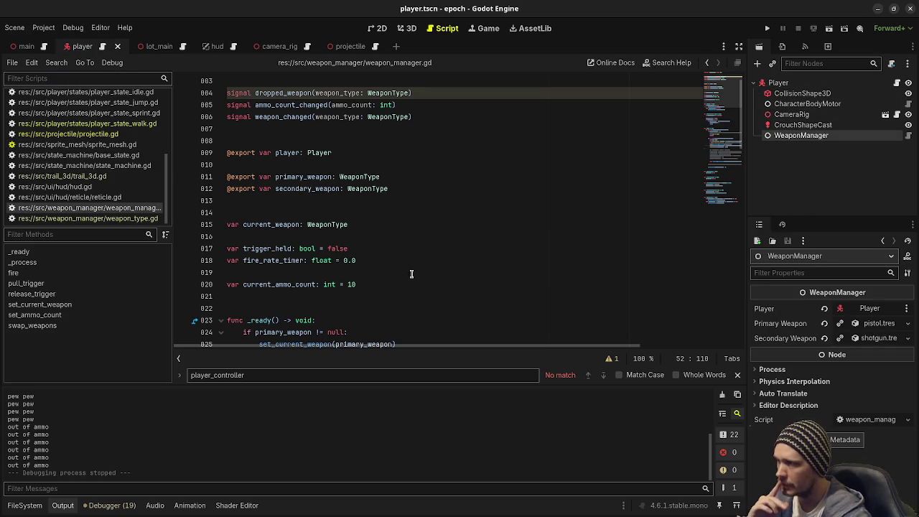
scroll(427, 233, "down", 7)
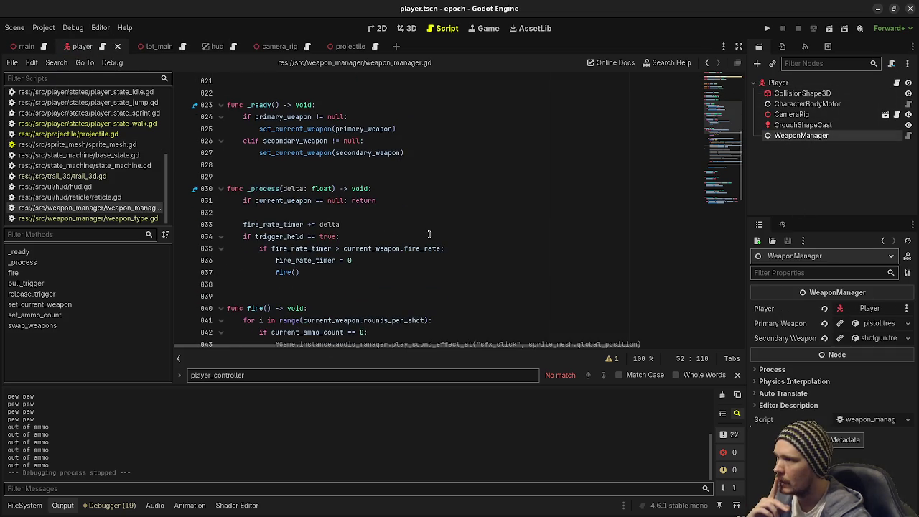
scroll(429, 233, "down", 2)
scroll(429, 236, "down", 3)
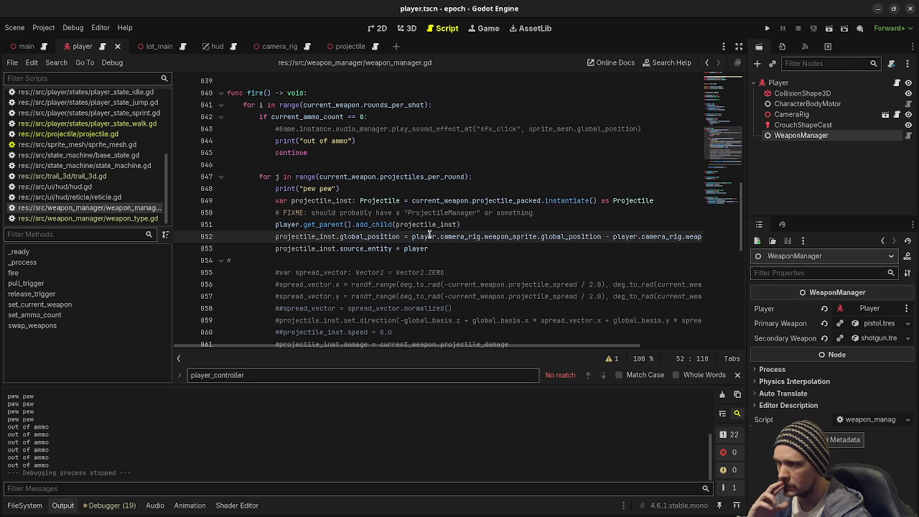
mouse_move(579, 236)
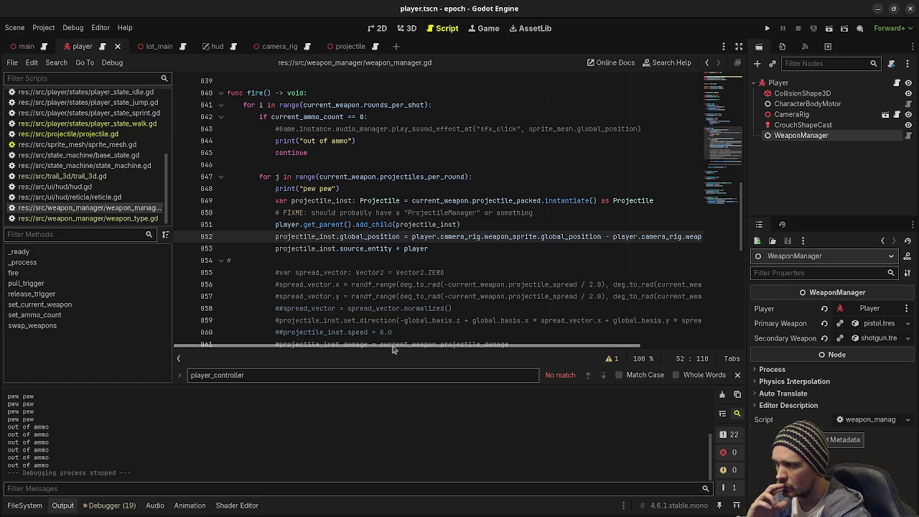
Comment out the global_basis offset on line 852 so projectiles spawn at the weapon sprite's global_position, and save
left_click_drag(392, 349, 524, 345)
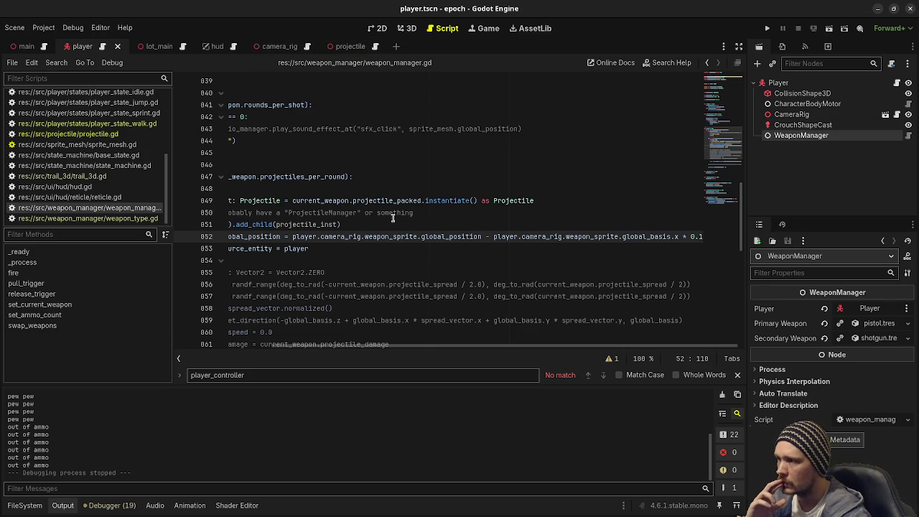
key("Left")
key("Left")
key("Left")
type("#")
key("ctrl+s")
scroll(305, 230, "left", 3)
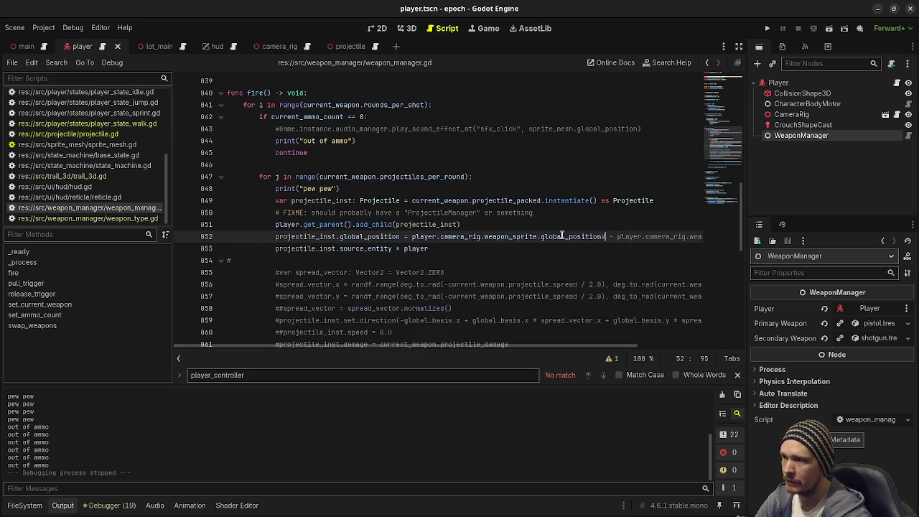
Open the camera_rig scene and select the WeaponPivot and WeaponSprite nodes
left_click(276, 46)
left_click(811, 135)
left_click(819, 145)
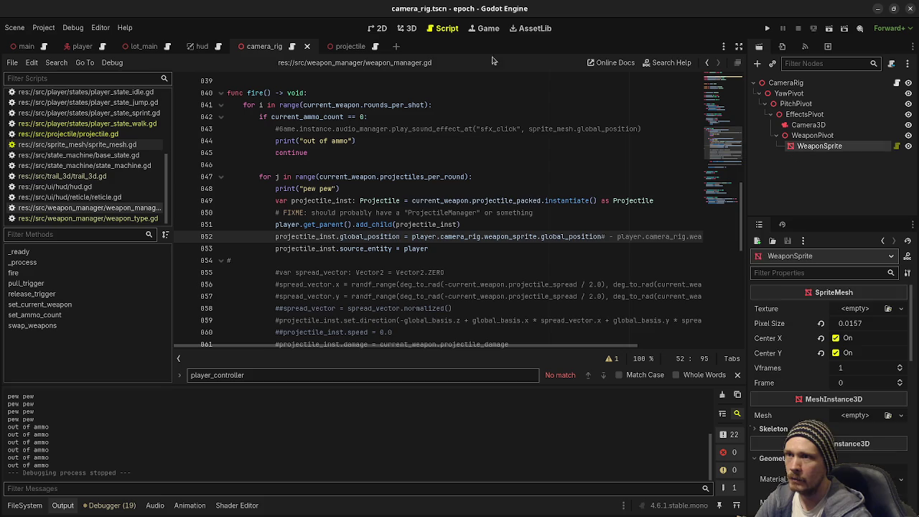
In the 3D view, orbit around WeaponSprite and compare its axes with WeaponPivot
left_click(414, 28)
left_click_drag(508, 224, 531, 219)
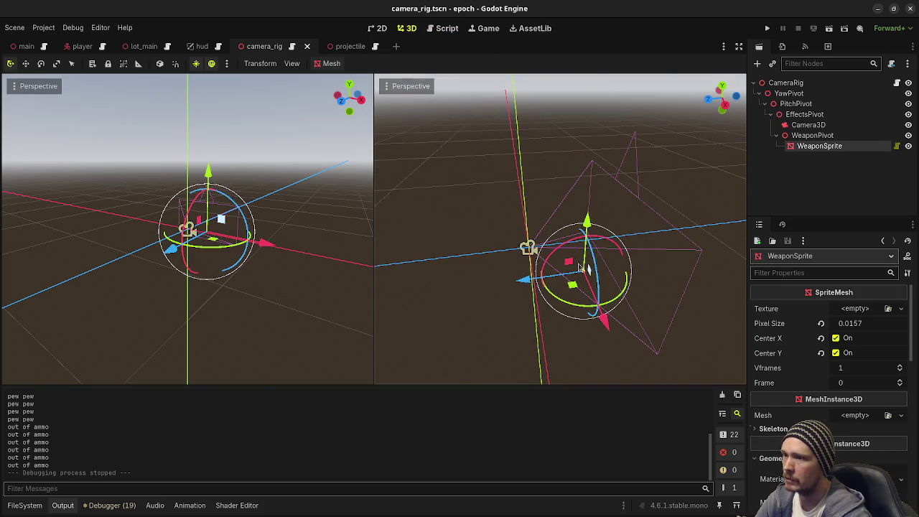
left_click(811, 135)
left_click(801, 159)
left_click(818, 145)
mouse_move(558, 287)
left_mouse_down()
mouse_move(553, 232)
mouse_move(555, 247)
left_mouse_up()
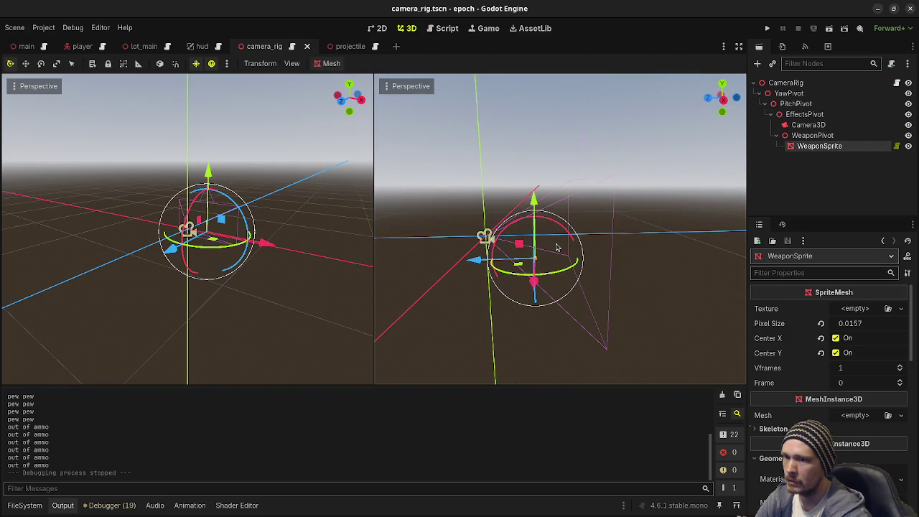
scroll(775, 357, "down", 8)
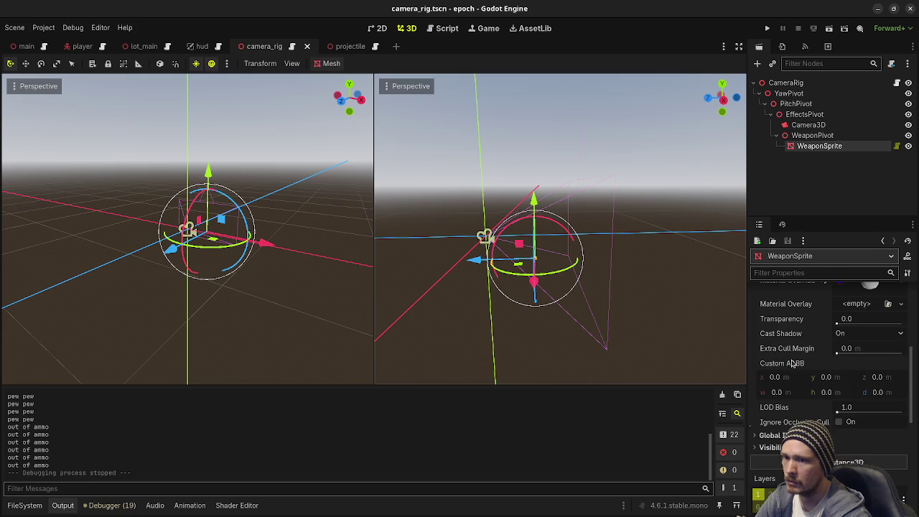
scroll(794, 363, "down", 6)
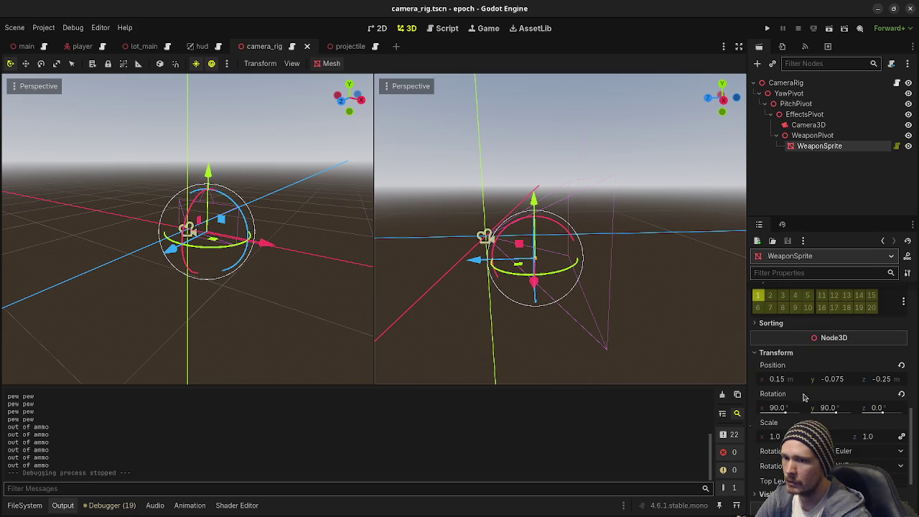
mouse_move(574, 285)
left_mouse_down()
mouse_move(632, 285)
mouse_move(689, 236)
left_mouse_up()
left_click(811, 135)
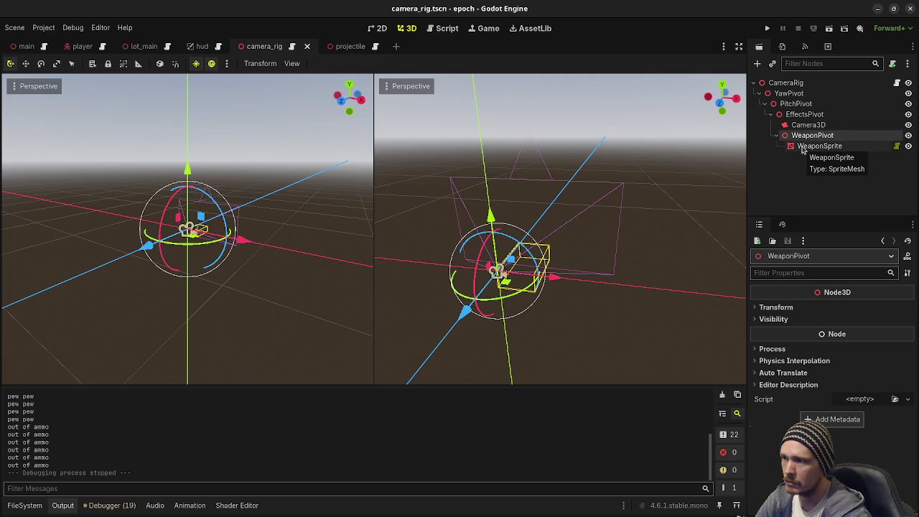
left_click(801, 146)
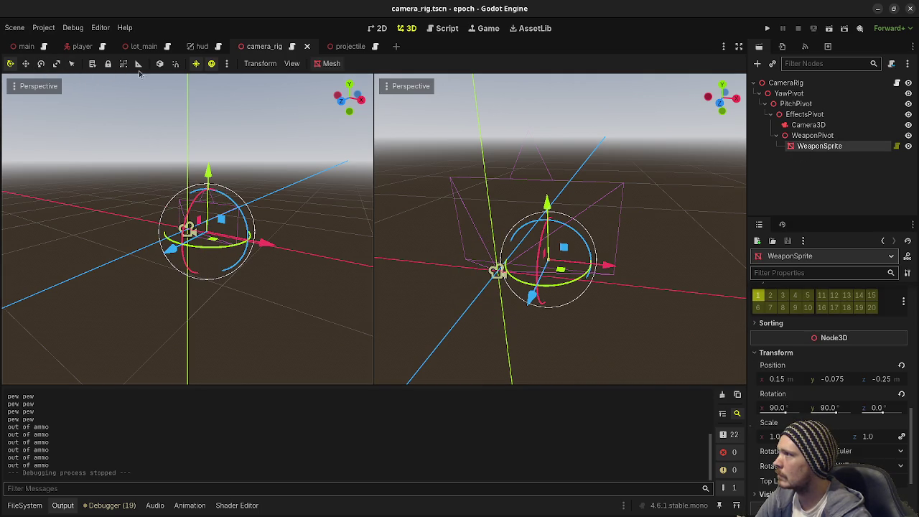
Turn on Local Space for gizmos and go back to weapon_manager.gd's fire()
left_click(160, 63)
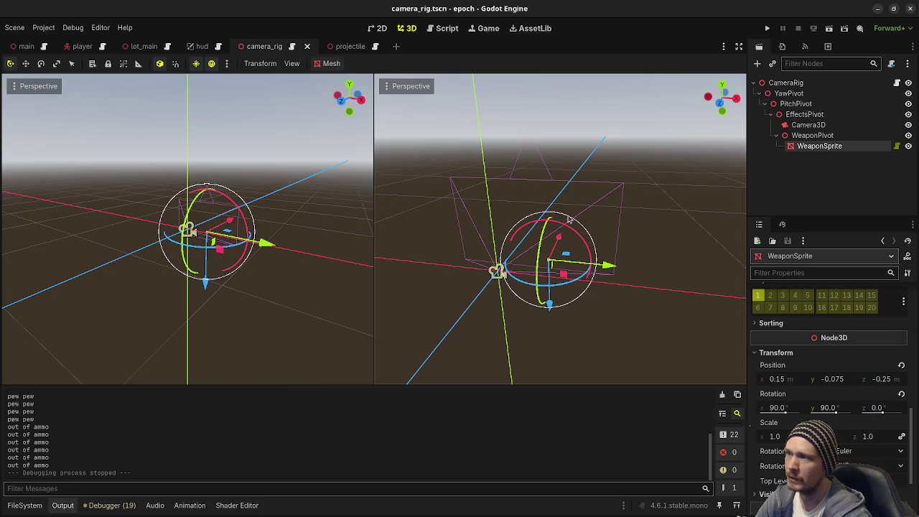
left_click(445, 27)
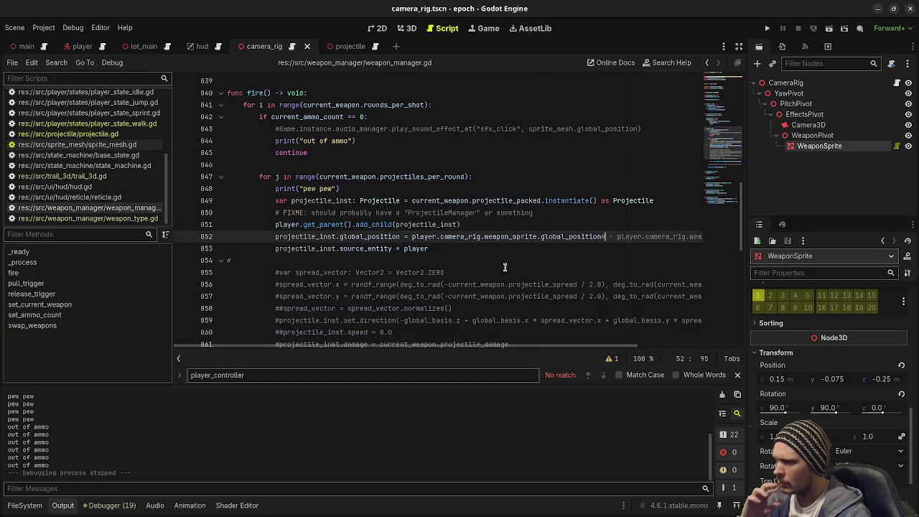
scroll(504, 267, "down", 1)
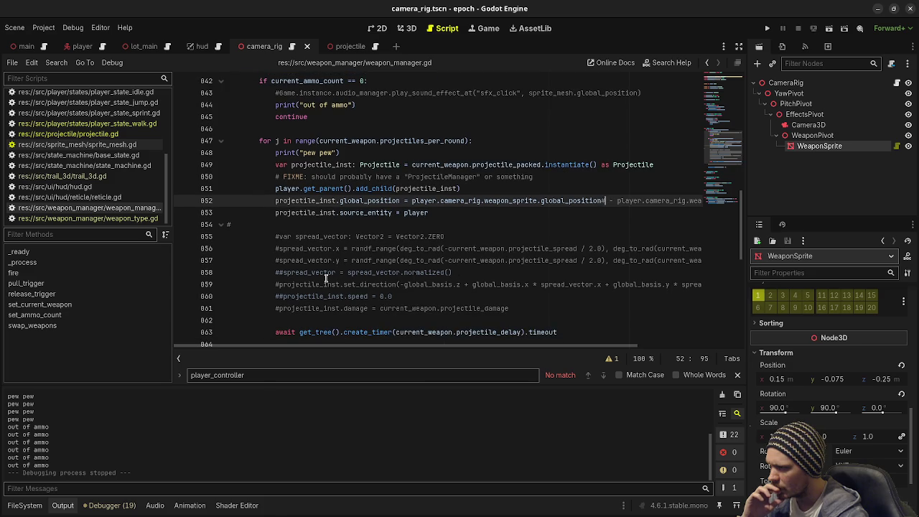
left_click(278, 284)
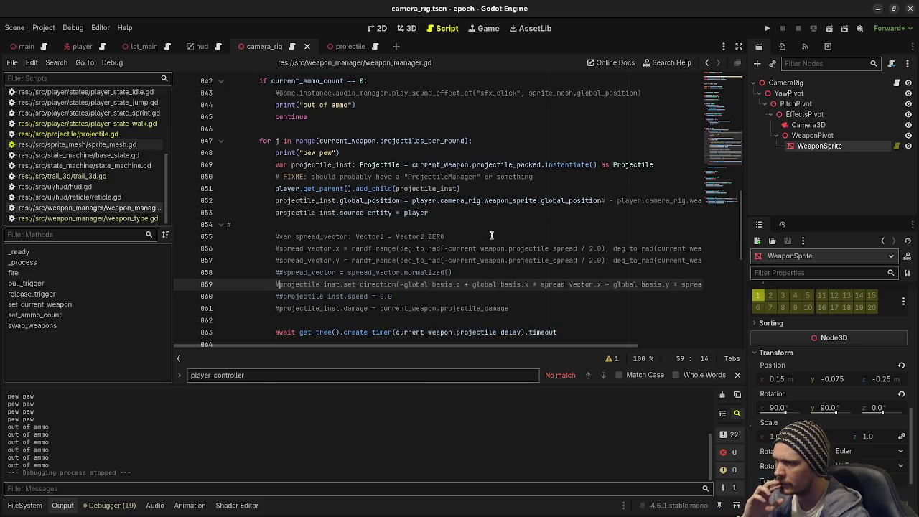
key("F5")
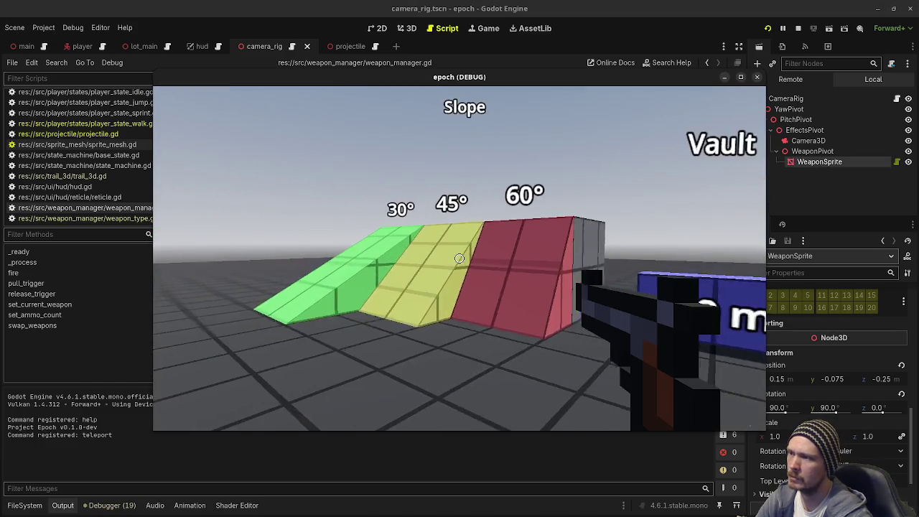
left_click(460, 258)
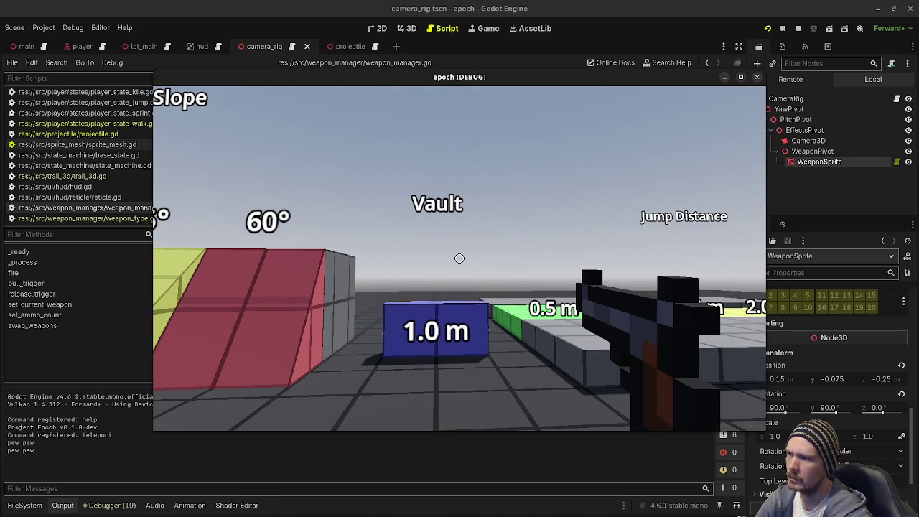
left_click(459, 258)
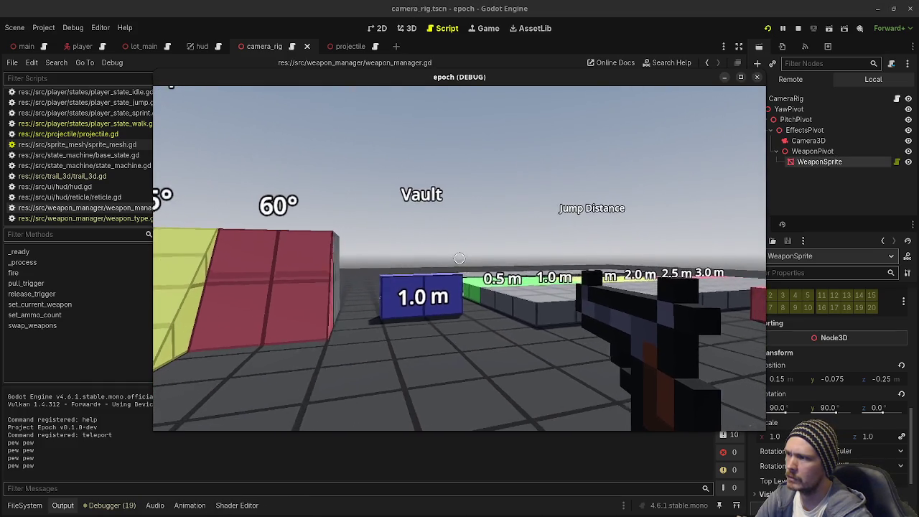
left_click(460, 258)
left_click(459, 258)
left_click(459, 259)
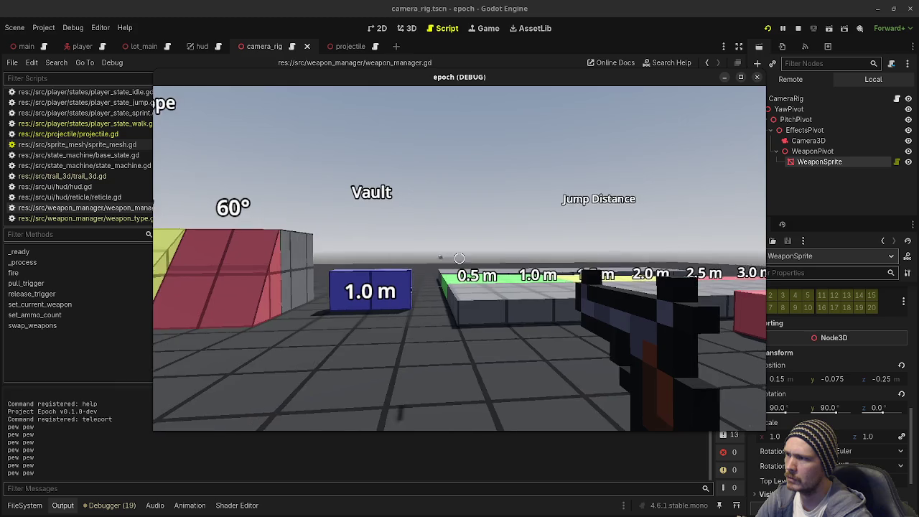
left_click(459, 258)
left_click(459, 258)
left_click(459, 258)
left_click(459, 258)
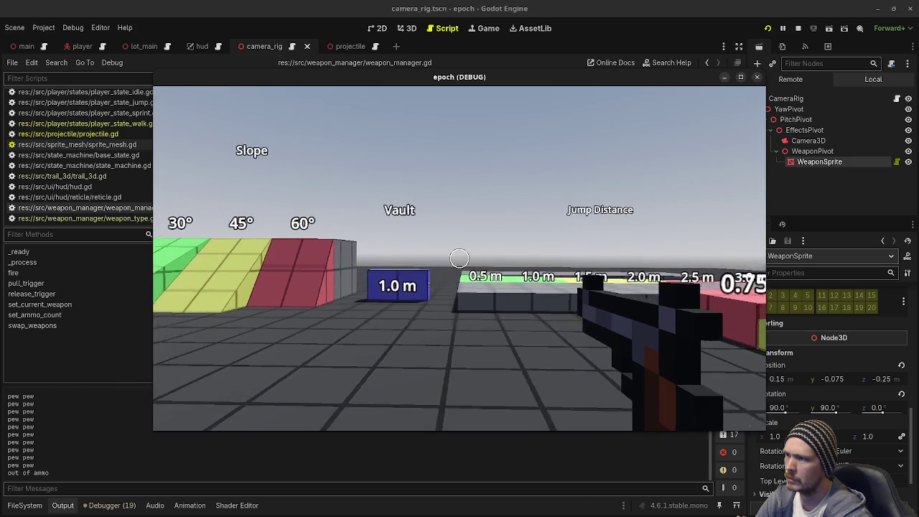
left_click(459, 258)
left_click(459, 259)
left_click(459, 259)
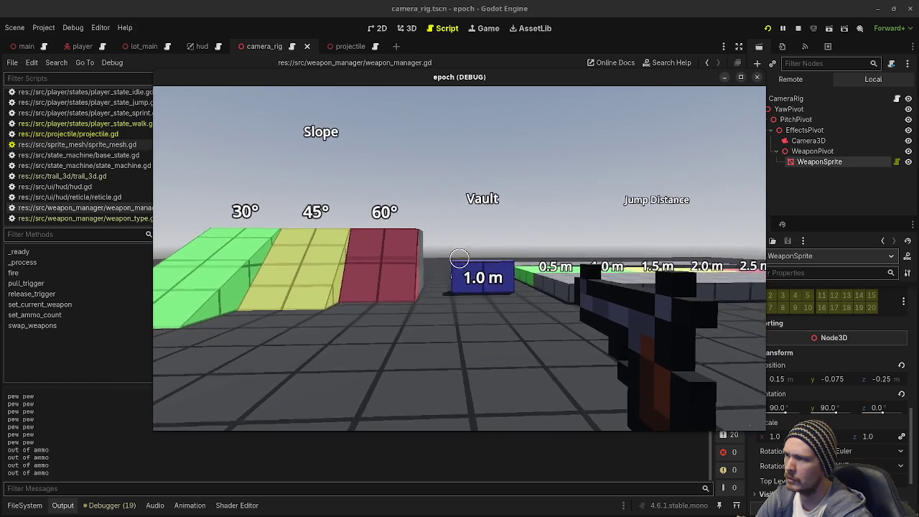
left_click(459, 258)
left_click(459, 258)
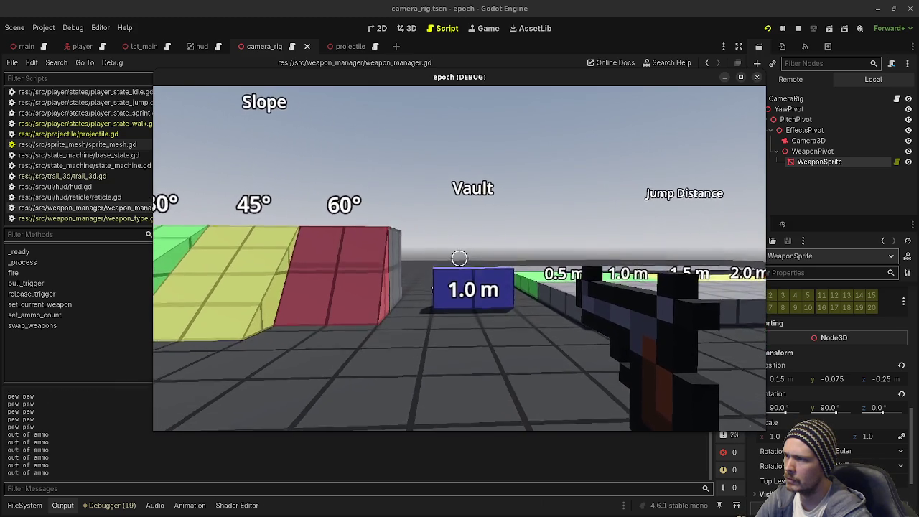
left_click(459, 258)
left_click(459, 258)
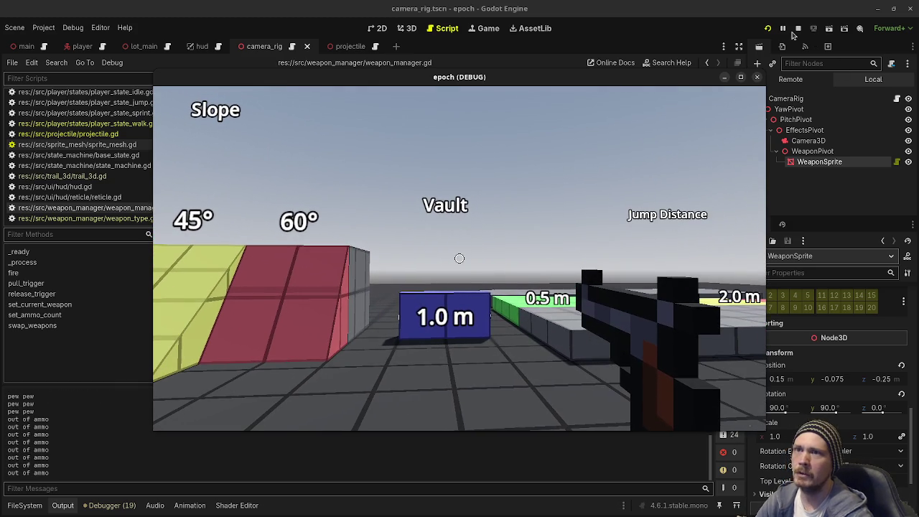
left_click(796, 29)
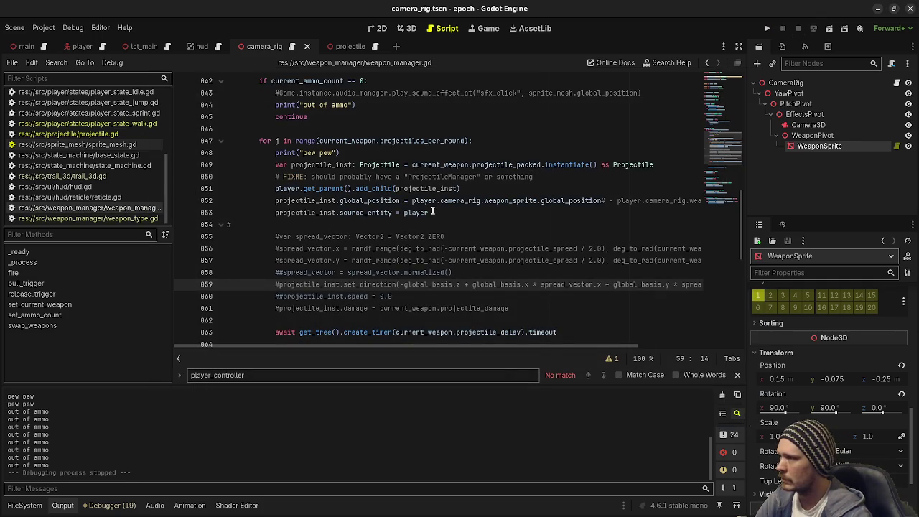
Change the starting ammo on line 820 so current_ammo_count is 500, then rerun the game
scroll(433, 212, "up", 13)
left_click(364, 285)
key("BackSpace")
key("BackSpace")
key("F5")
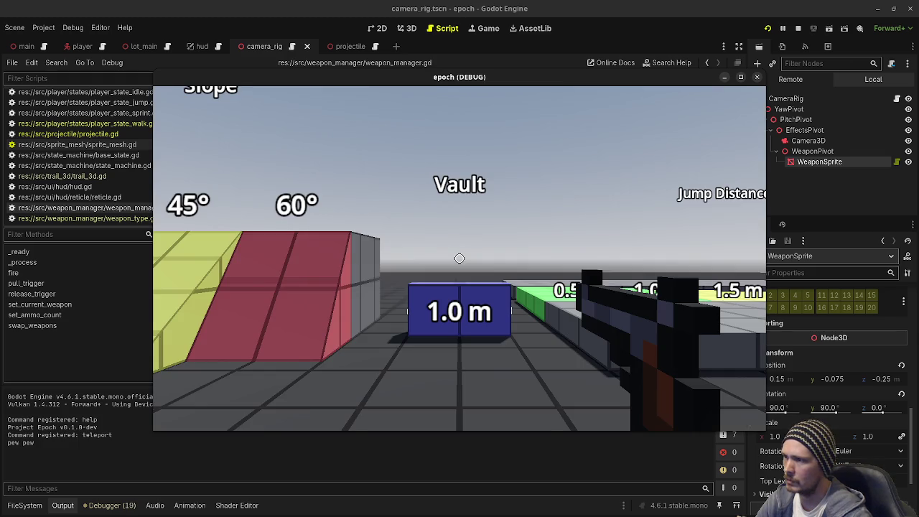
Strafe left and right while firing the weapon repeatedly around the level
key("s")
left_click(459, 258)
left_click(459, 258)
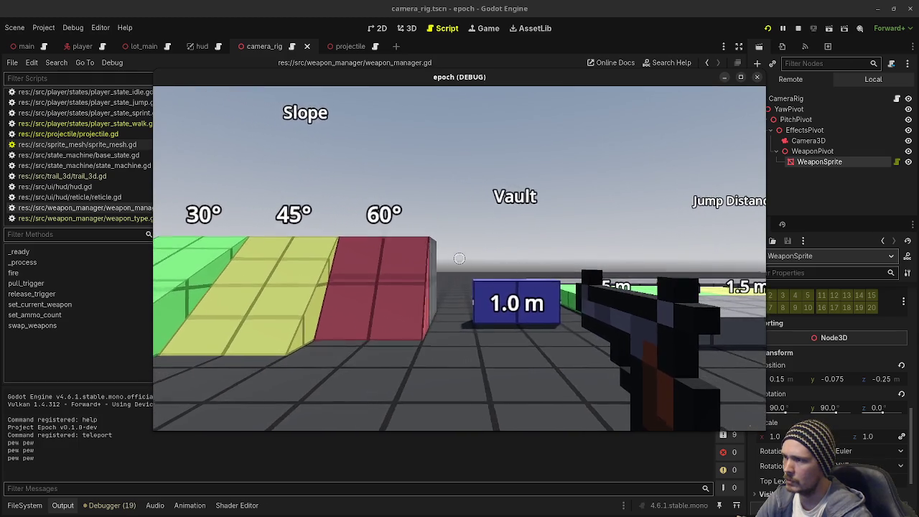
key("d")
left_click(460, 258)
left_click(459, 258)
left_click(460, 259)
key("d")
left_click(459, 259)
left_click(459, 259)
left_click(459, 259)
left_click(459, 259)
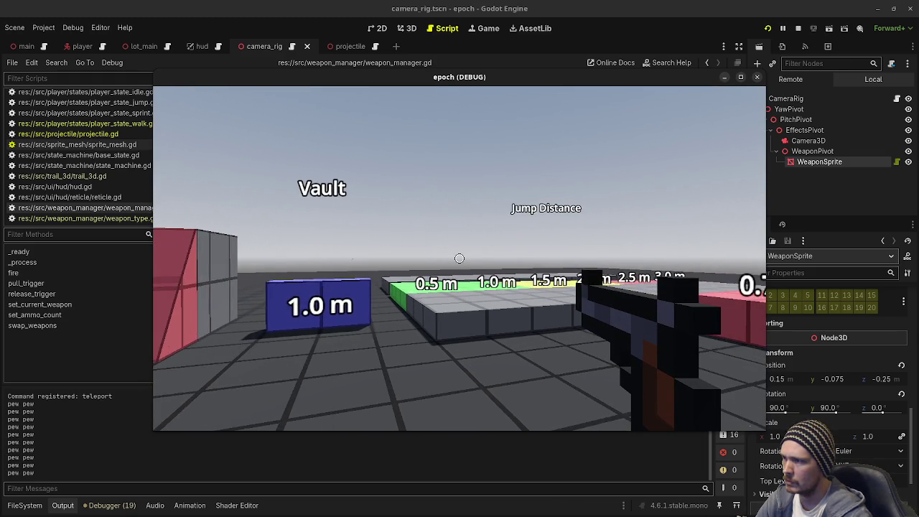
key("d")
left_click(459, 258)
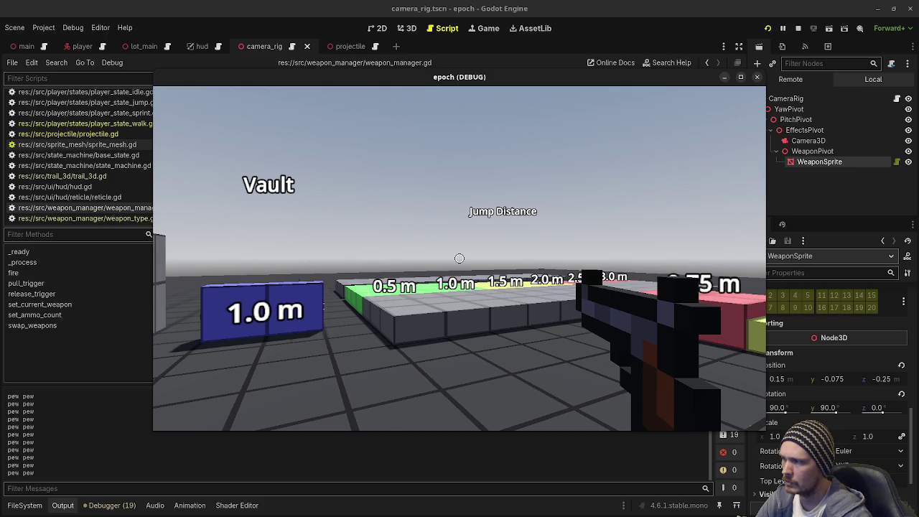
key("d")
left_click(459, 258)
key("a")
left_click(460, 258)
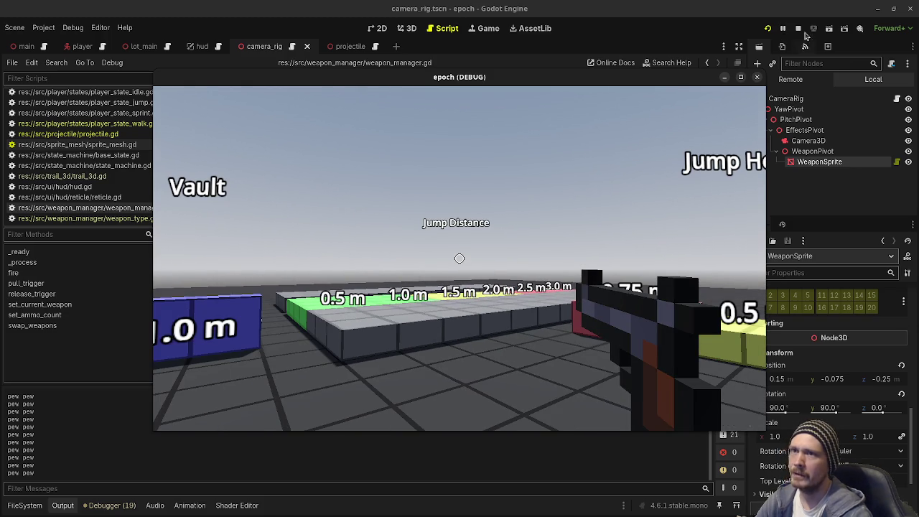
left_click(460, 258)
left_click(460, 258)
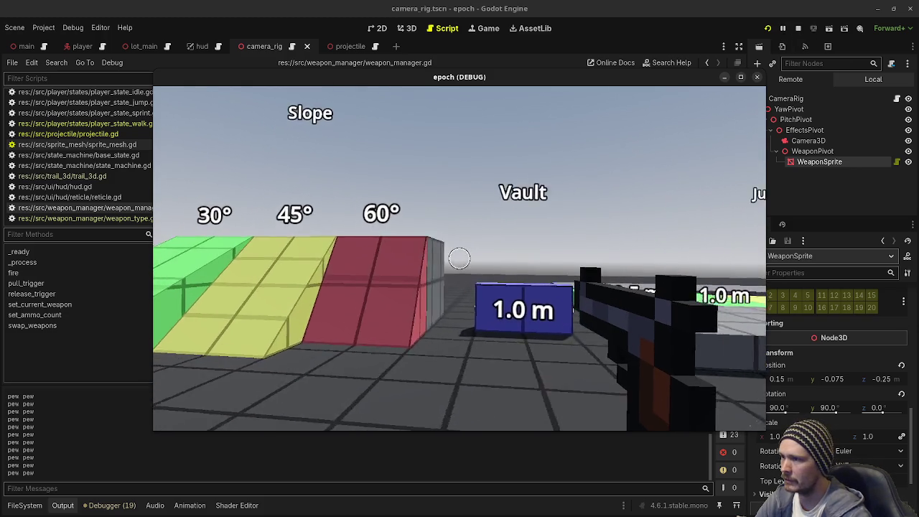
Fire repeatedly at the slope ramps while strafing past them, then stop the game
key("a")
left_click(459, 258)
left_click(459, 259)
left_click(459, 258)
key("a")
left_click(459, 258)
left_click(459, 258)
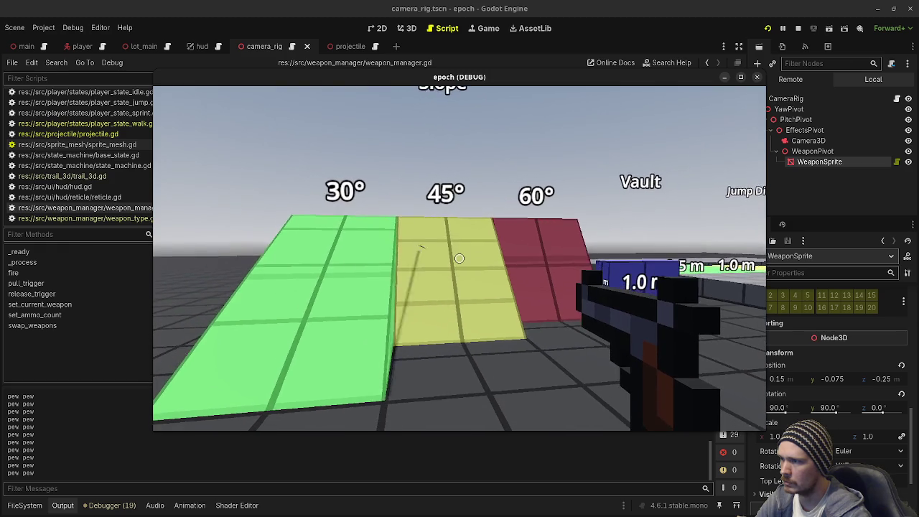
key("s")
left_click(459, 258)
left_click(460, 258)
left_click(459, 258)
left_click(459, 258)
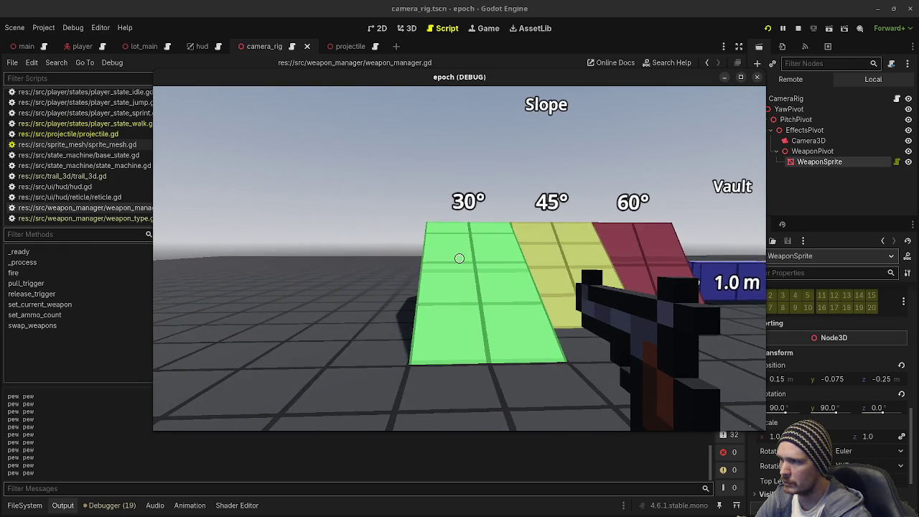
key("a")
left_click(459, 258)
left_click(459, 258)
left_click(460, 258)
key("a")
left_click(459, 259)
key("Escape")
key("F8")
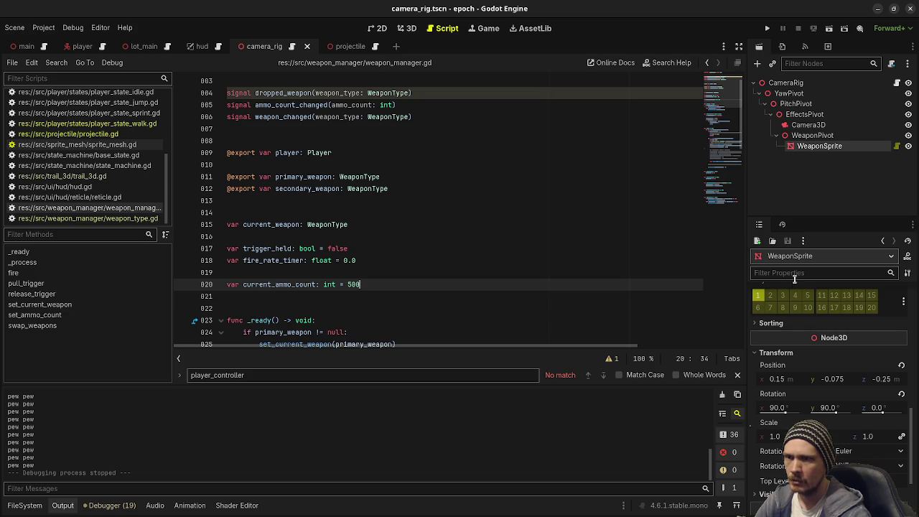
Lower the projectile scene's Speed from 200 to 100 in the Inspector
scroll(807, 337, "up", 10)
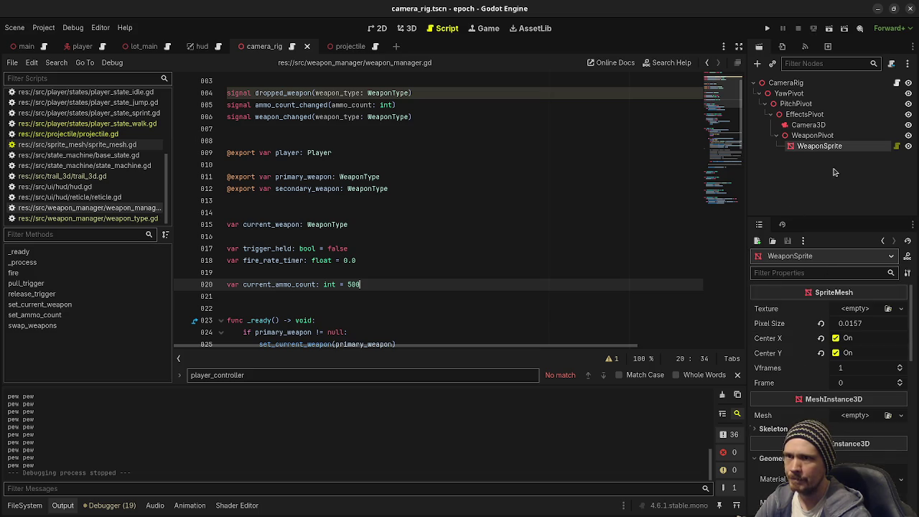
left_click(24, 504)
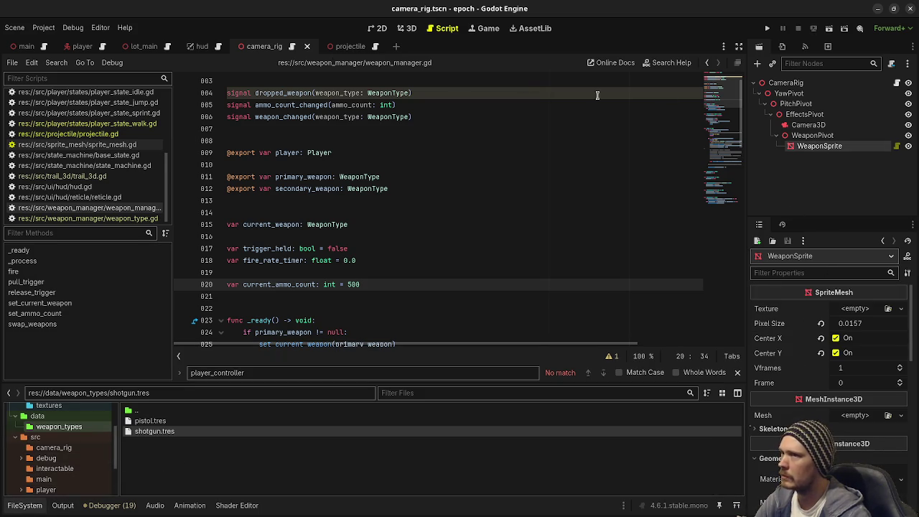
left_click(350, 46)
left_click(859, 309)
type("100")
key("Return")
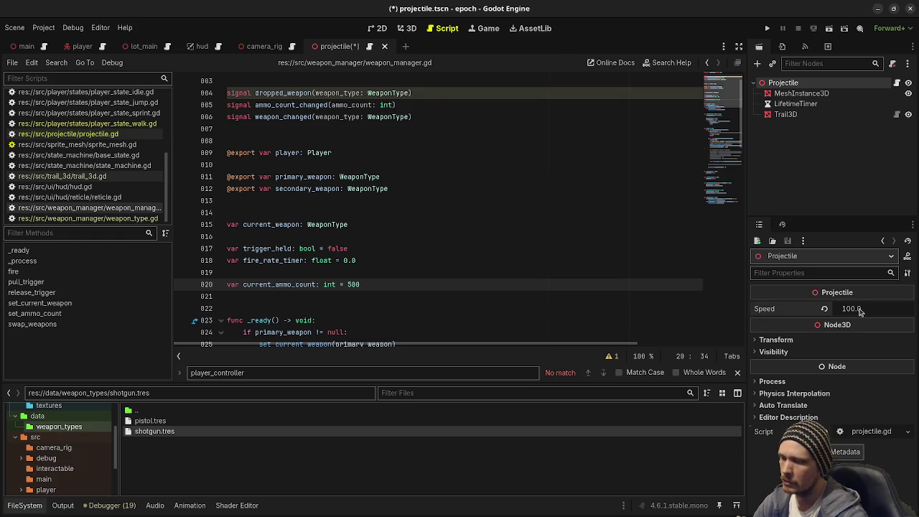
Run the game, fire eighteen shots at the 1.0 m block and slope ramps, then stop it
key("F5")
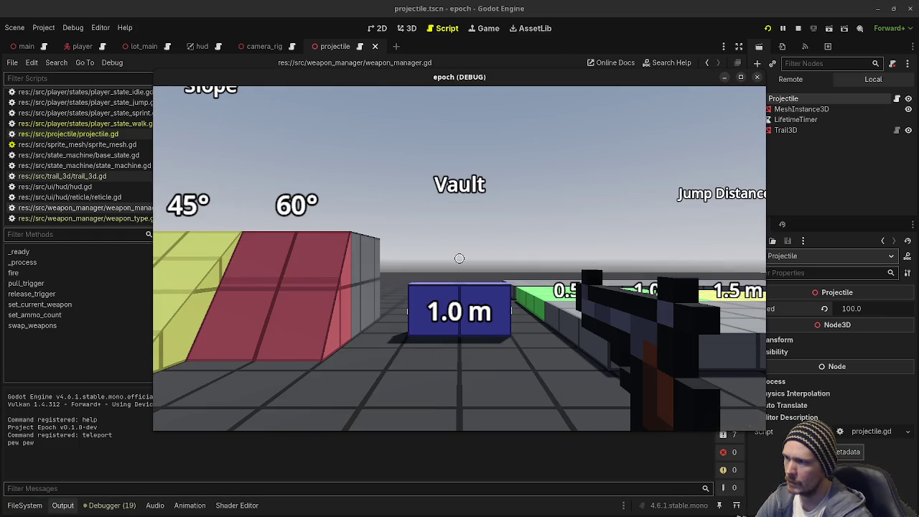
left_click(459, 258)
left_click(459, 257)
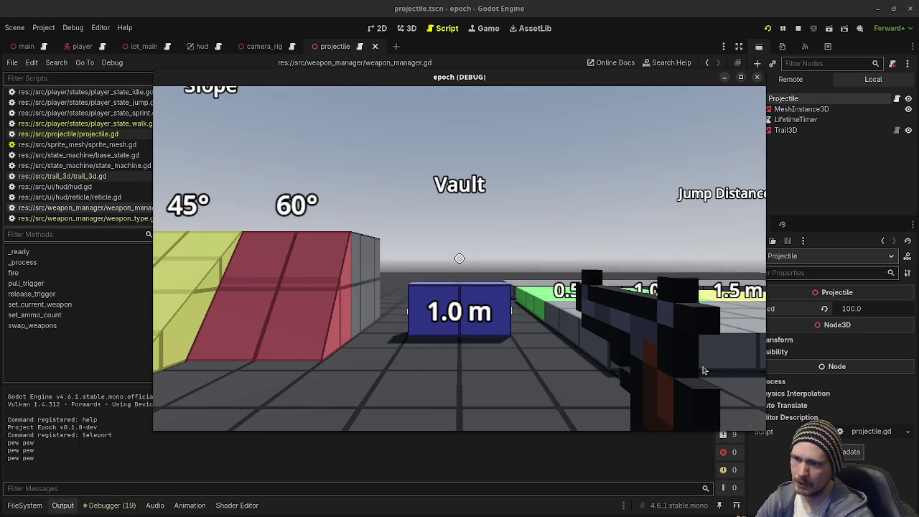
left_click(459, 258)
left_click(460, 258)
left_click(459, 258)
left_click(459, 258)
left_click(459, 258)
left_click(460, 258)
left_click(460, 257)
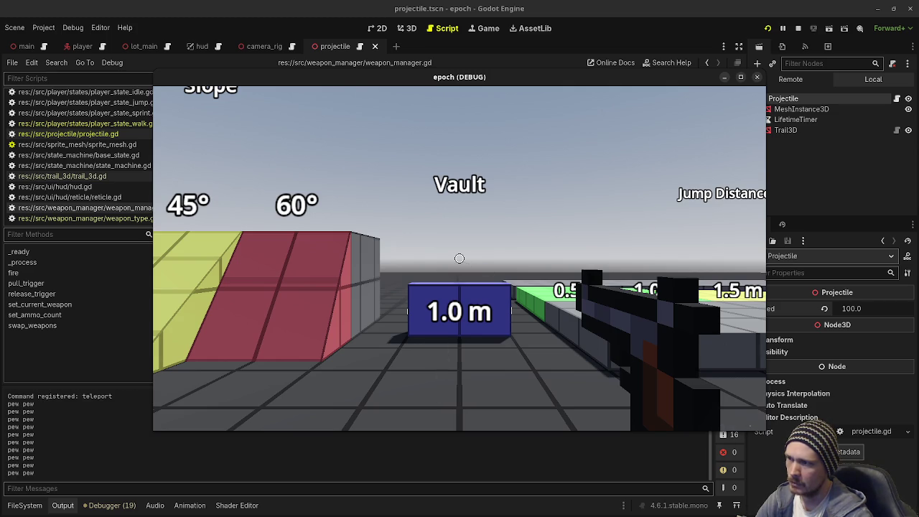
left_click(459, 257)
left_click(460, 257)
left_click(460, 257)
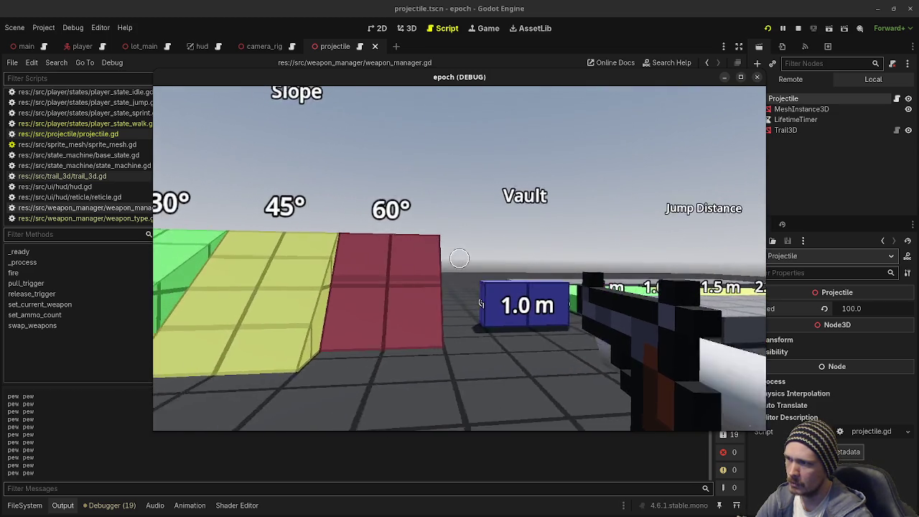
left_click(459, 258)
left_click(460, 257)
left_click(460, 257)
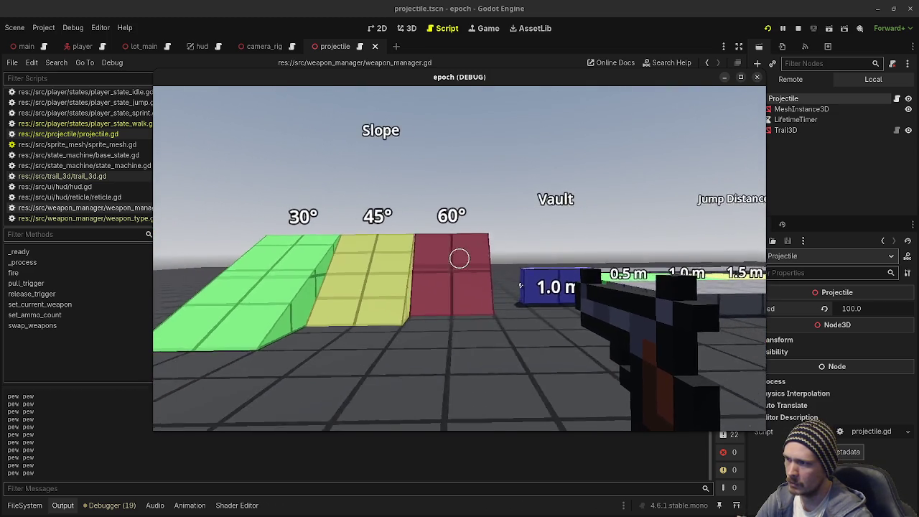
left_click(460, 257)
left_click(460, 257)
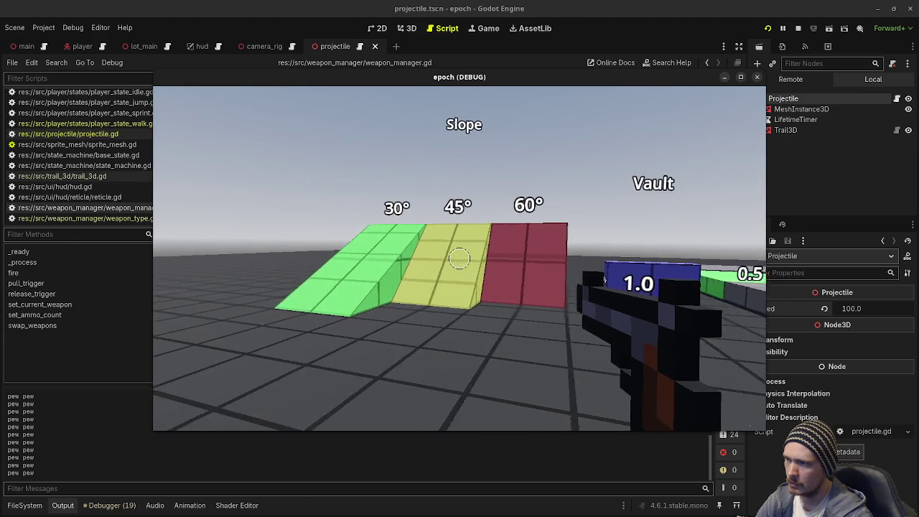
left_click(459, 258)
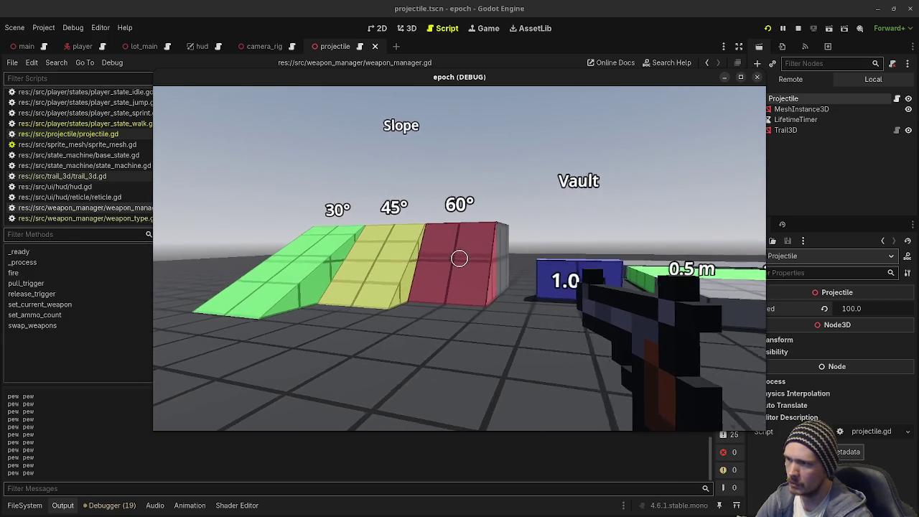
left_click(797, 28)
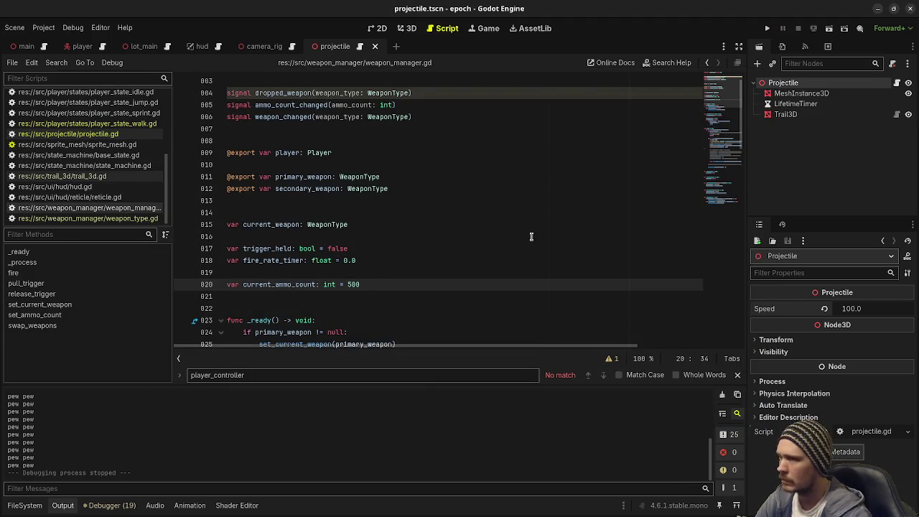
Give the projectile's Trail3D a new StandardMaterial3D material override
left_click(789, 116)
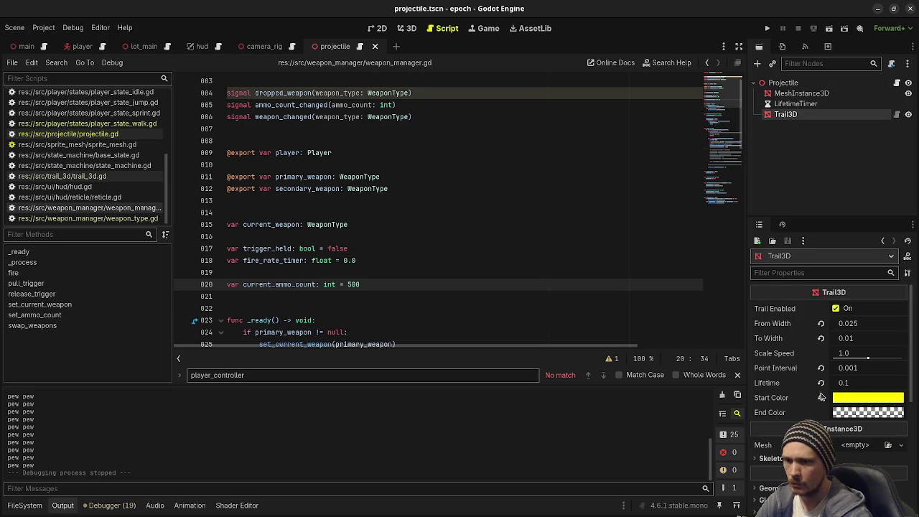
scroll(808, 406, "down", 3)
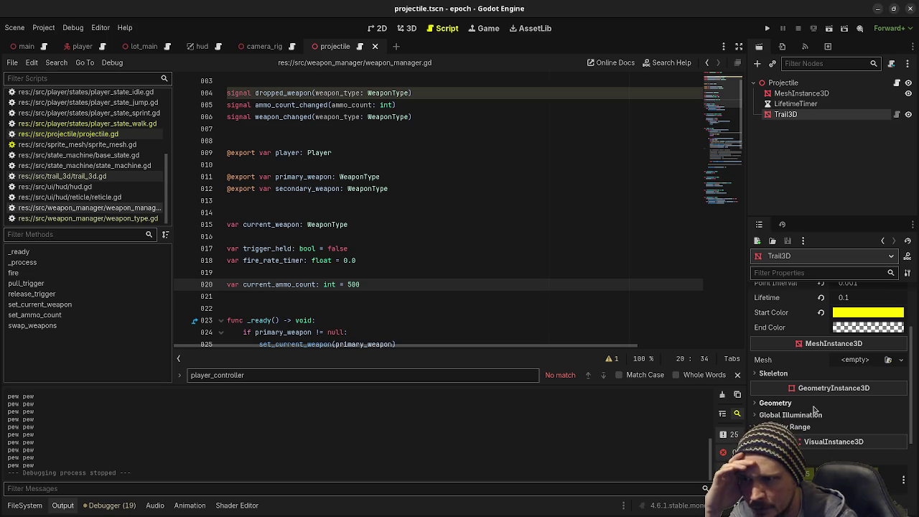
left_click(866, 403)
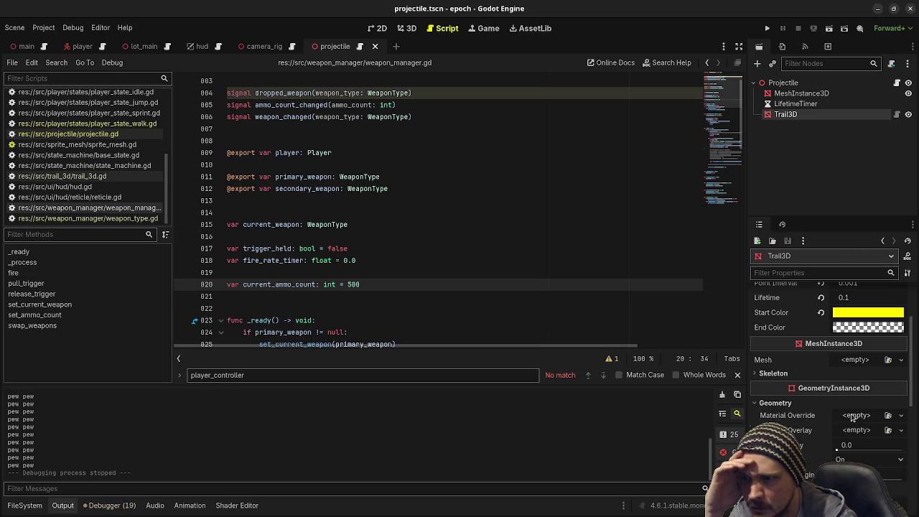
left_click(901, 415)
left_click(862, 443)
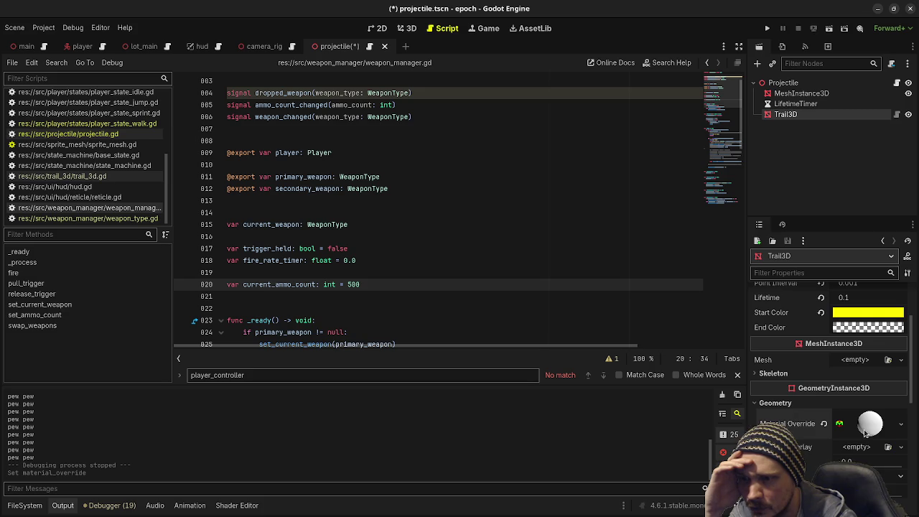
left_click(865, 430)
Set the trail material's transparency to Alpha and disable culling
scroll(801, 429, "down", 1)
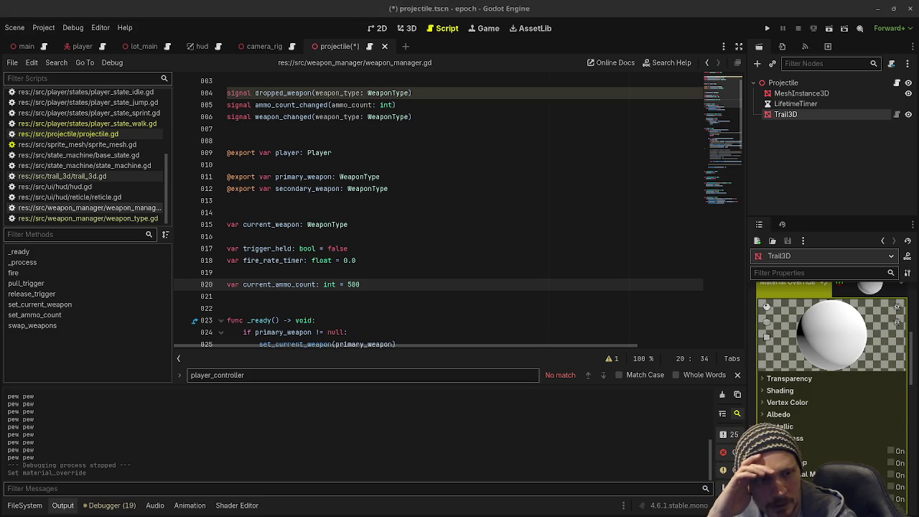
left_click(794, 381)
left_click(865, 390)
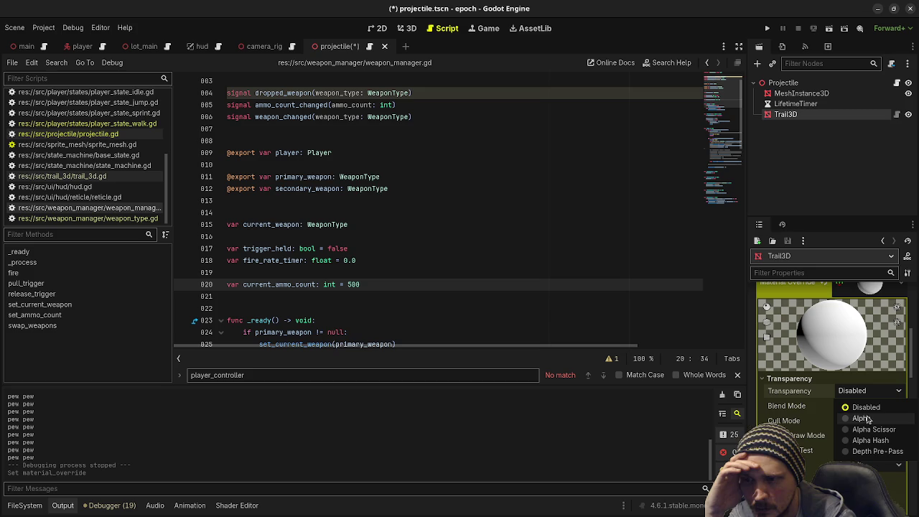
left_click(861, 418)
left_click(868, 420)
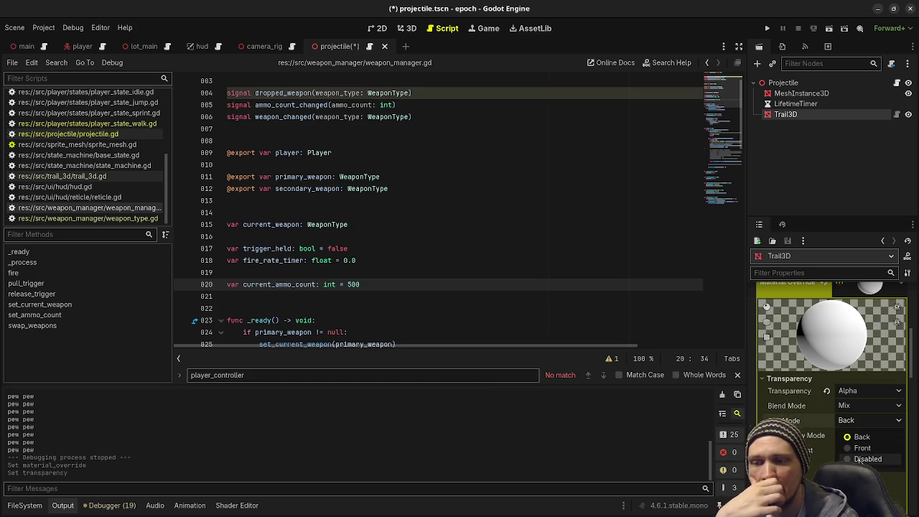
left_click(858, 459)
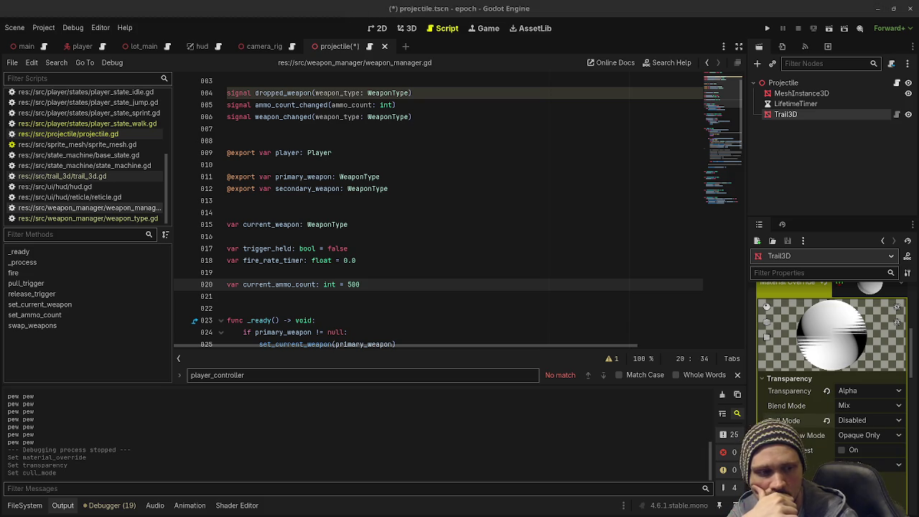
Make the trail material Unshaded and use vertex colour as albedo
scroll(820, 420, "down", 2)
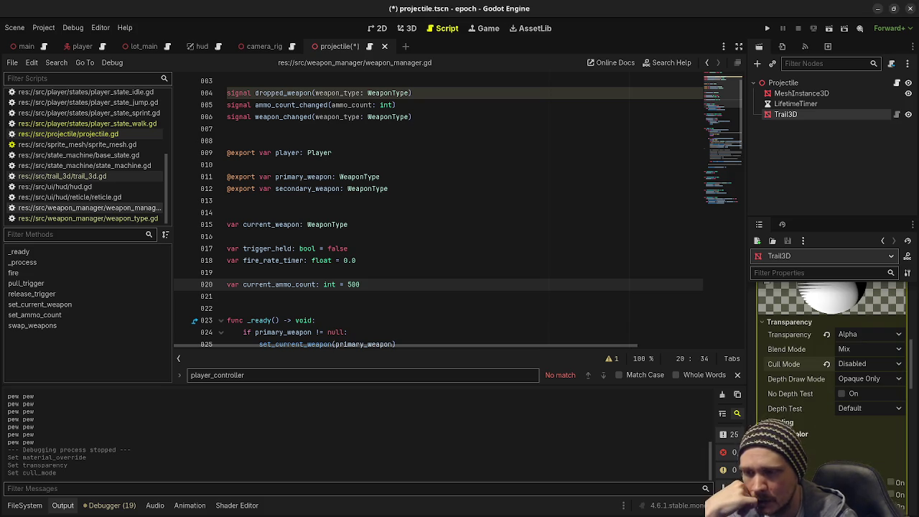
left_click(825, 422)
left_click(876, 434)
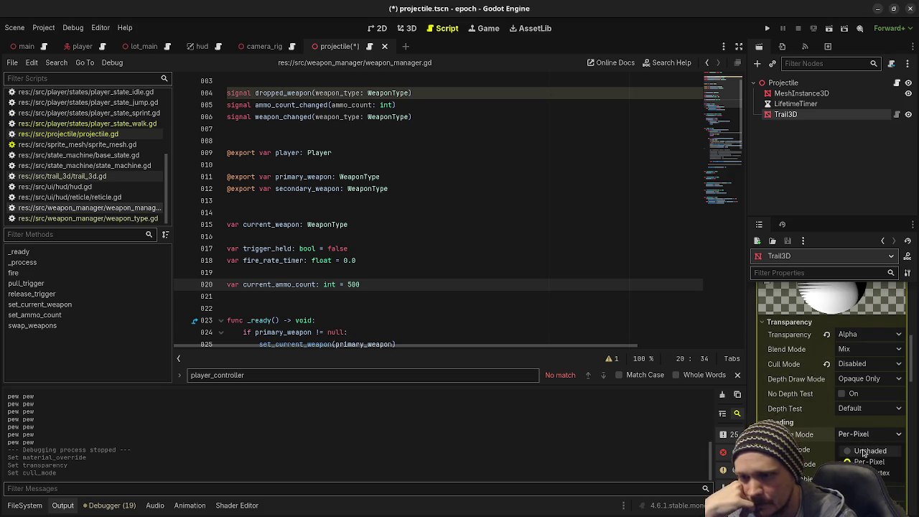
left_click(869, 450)
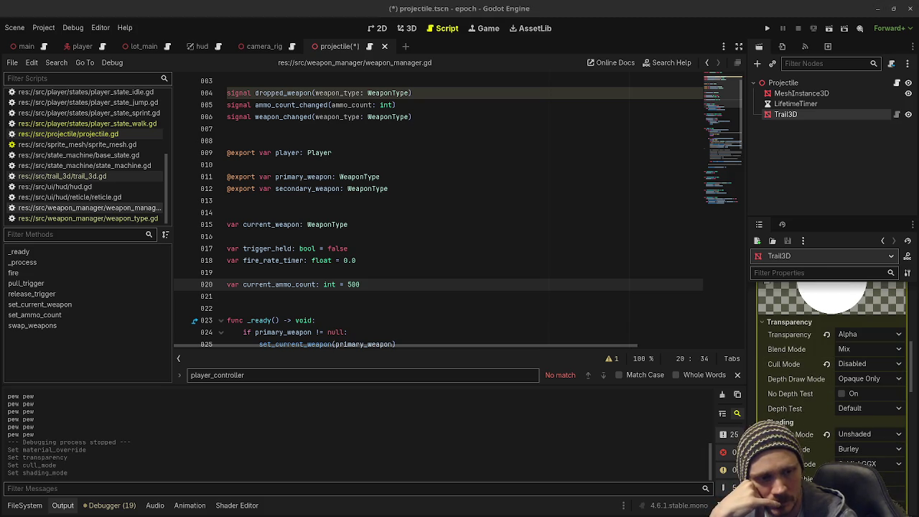
scroll(803, 445, "down", 3)
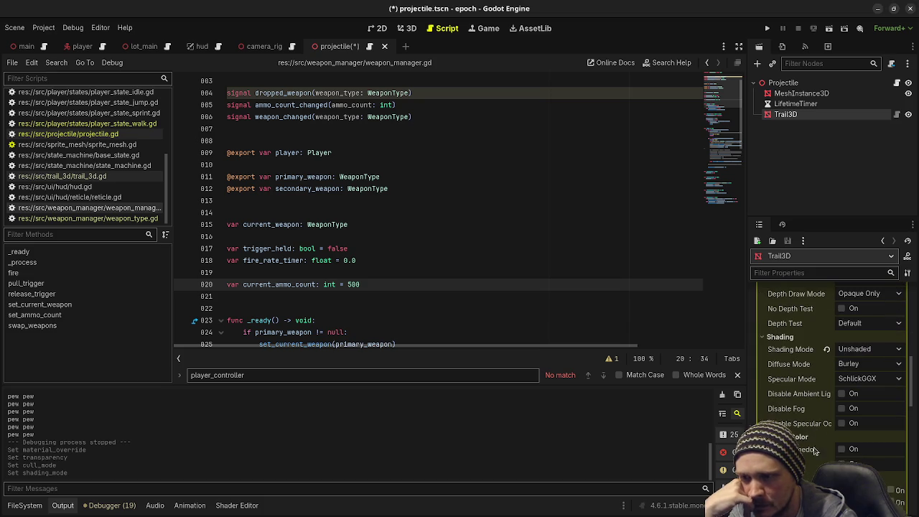
left_click(843, 450)
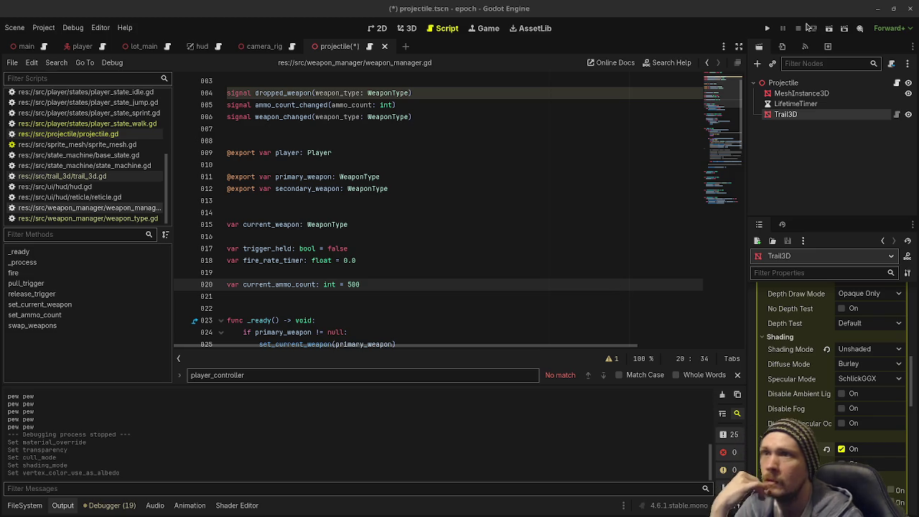
Run the game, fire six shots to check the trail, then stop it
left_click(767, 28)
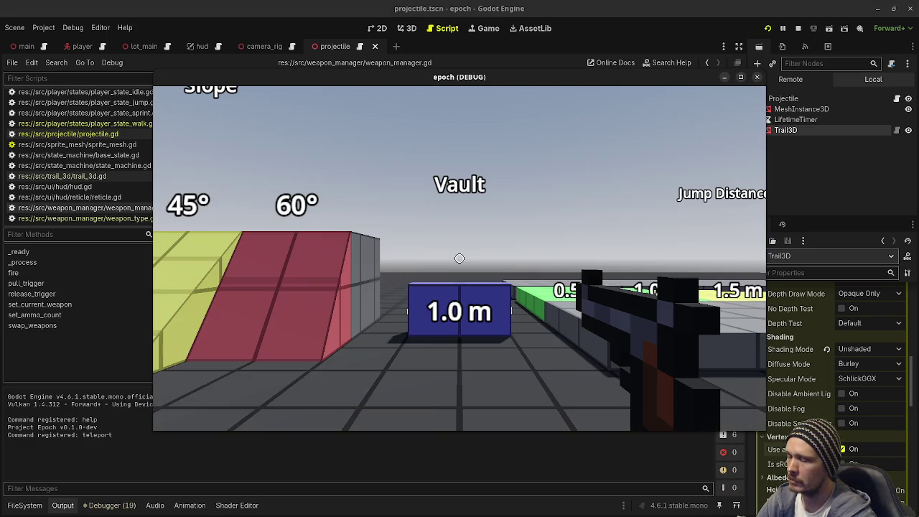
left_click(459, 258)
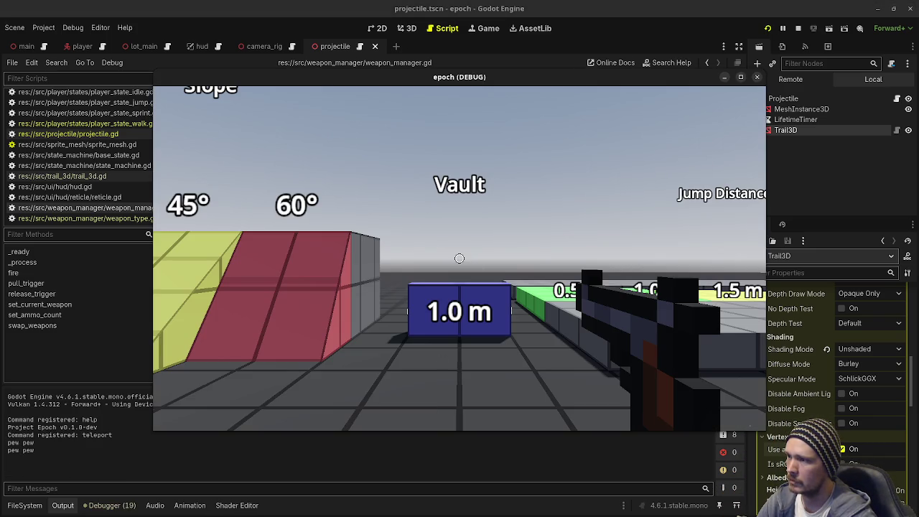
left_click(460, 258)
left_click(459, 258)
left_click(459, 258)
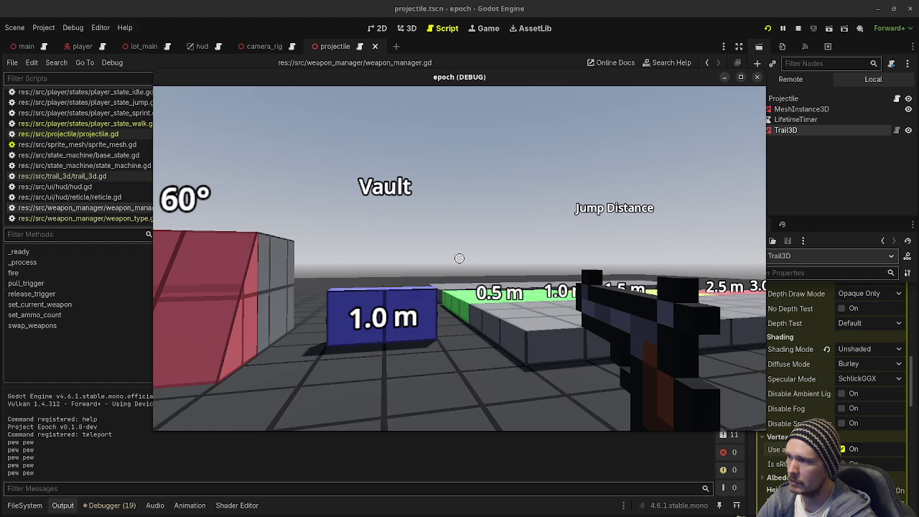
left_click(459, 258)
left_click(460, 259)
left_click(459, 258)
left_click(459, 259)
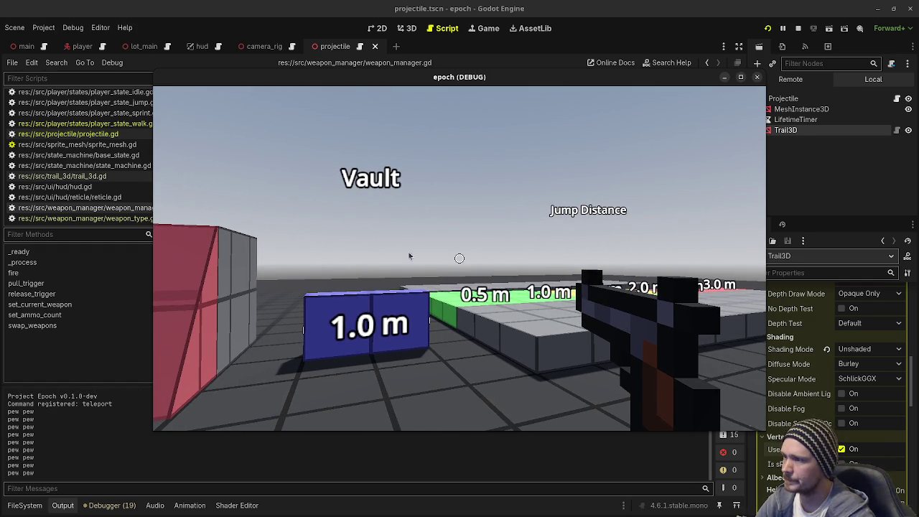
left_click(797, 29)
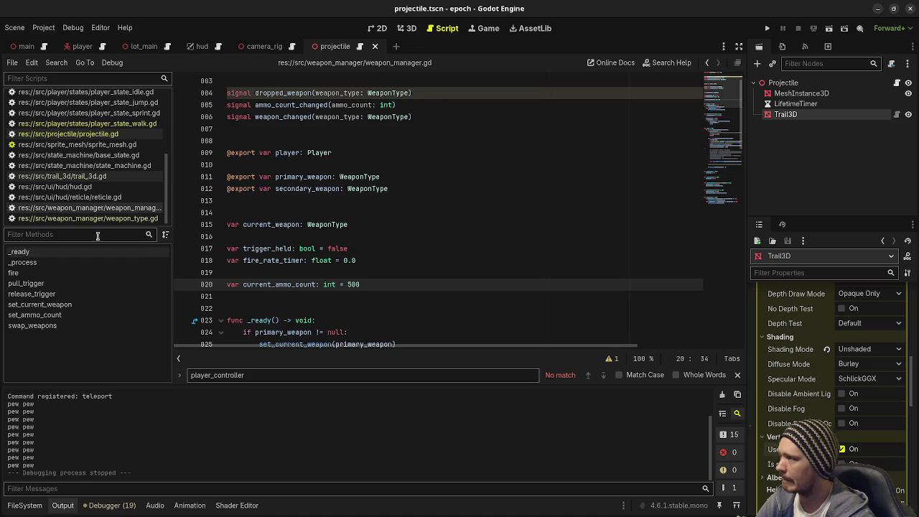
Uncomment the spread_vector declaration and its x and y lines in fire()
scroll(440, 260, "down", 14)
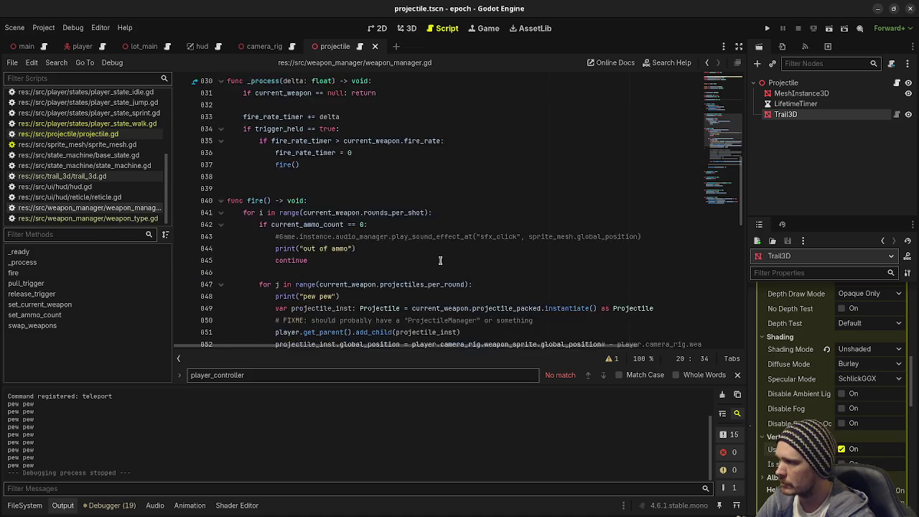
left_click(279, 200)
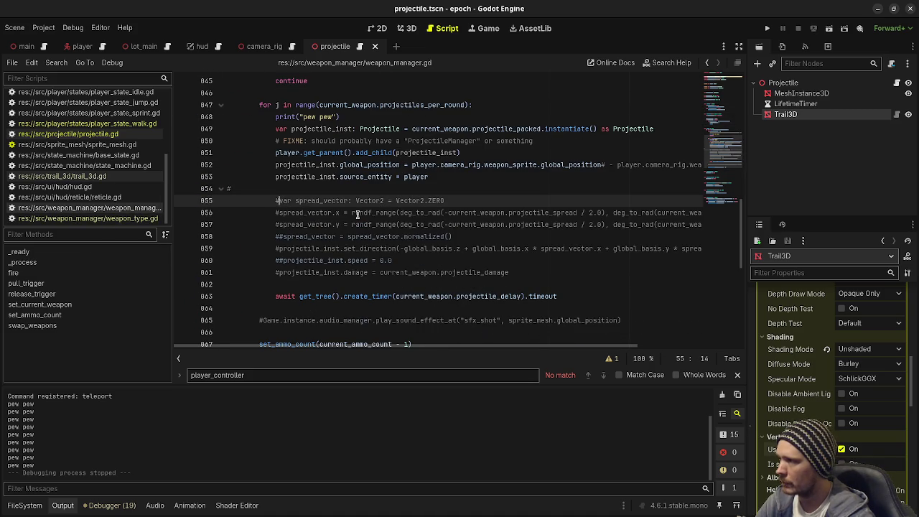
left_click_drag(307, 188, 457, 176)
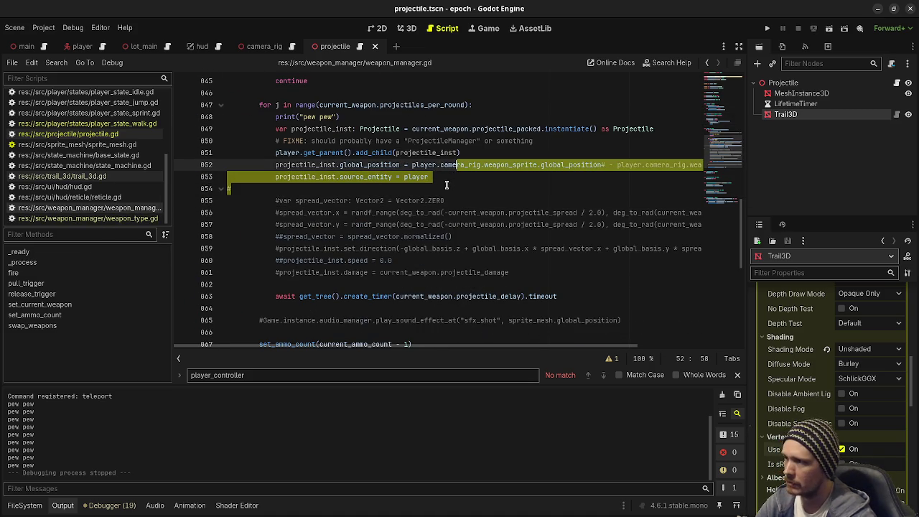
left_click(444, 186)
left_click(453, 181)
key("Down")
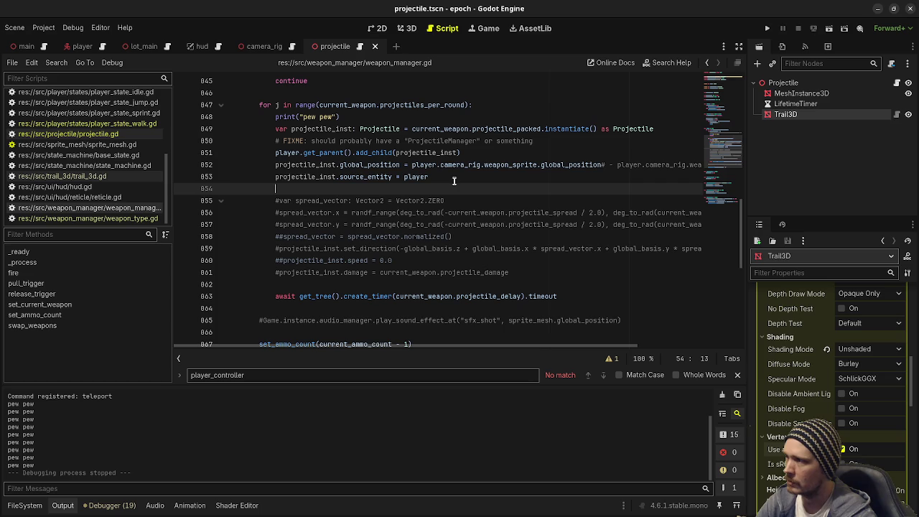
key("ctrl+k")
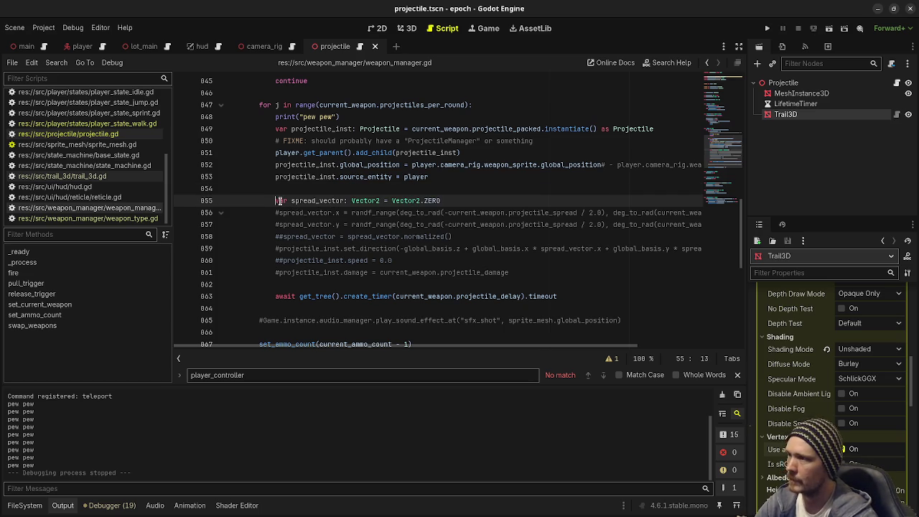
left_click(280, 214)
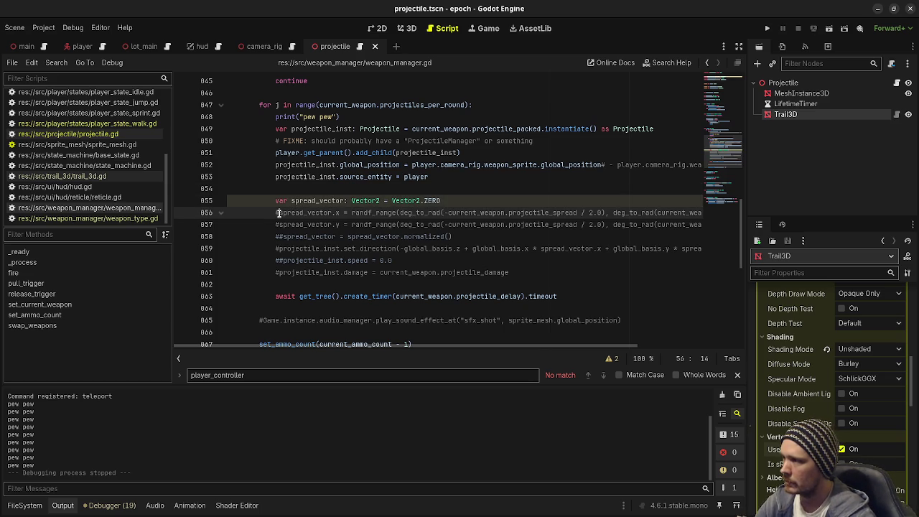
key("ctrl+k")
left_click(279, 223)
key("ctrl+k")
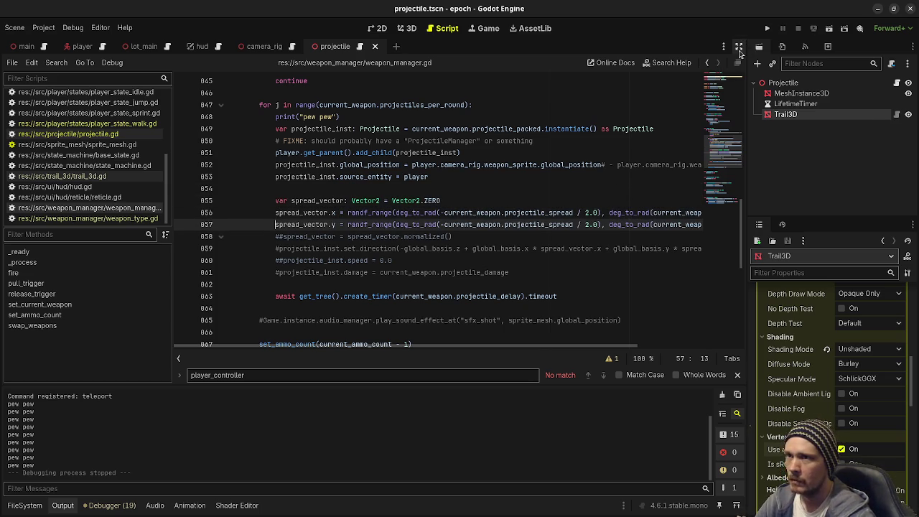
Change both spread divisors from 2 to 2.0 and save the script
left_click(738, 47)
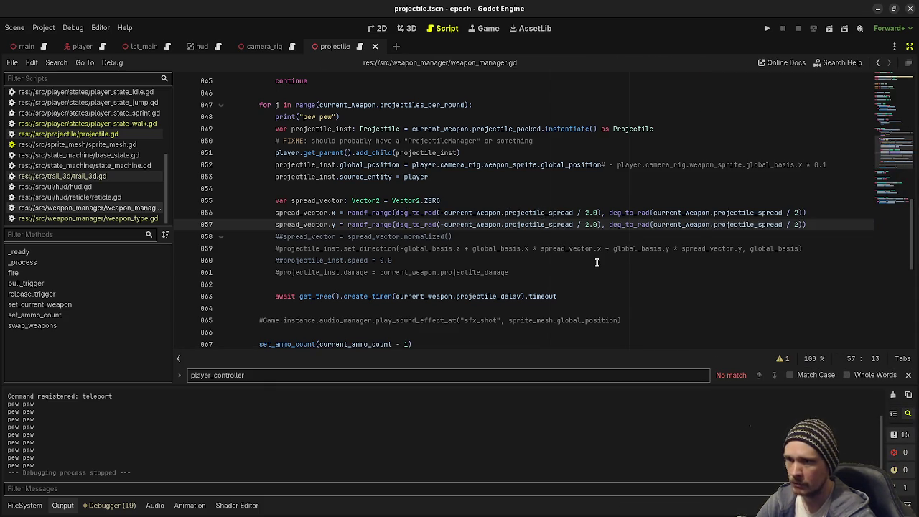
left_click(796, 213)
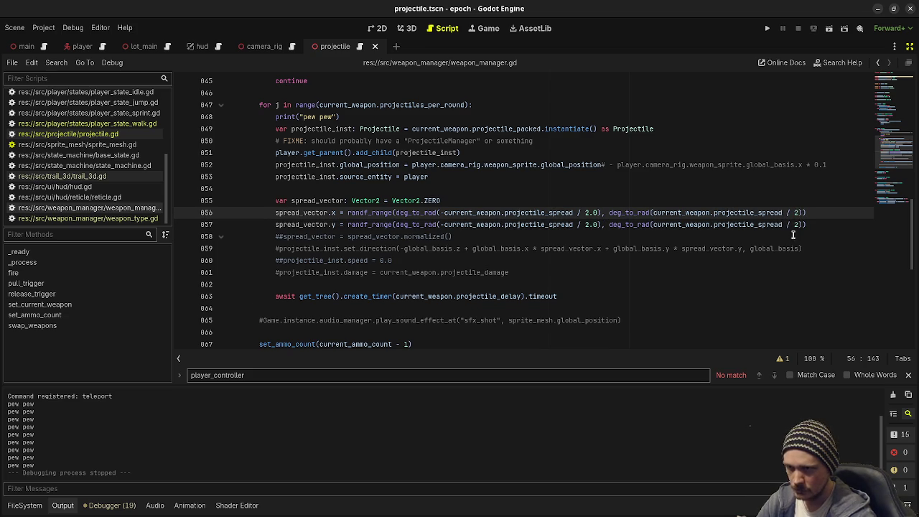
left_click(796, 224, "alt")
type(".0")
key("ctrl+s")
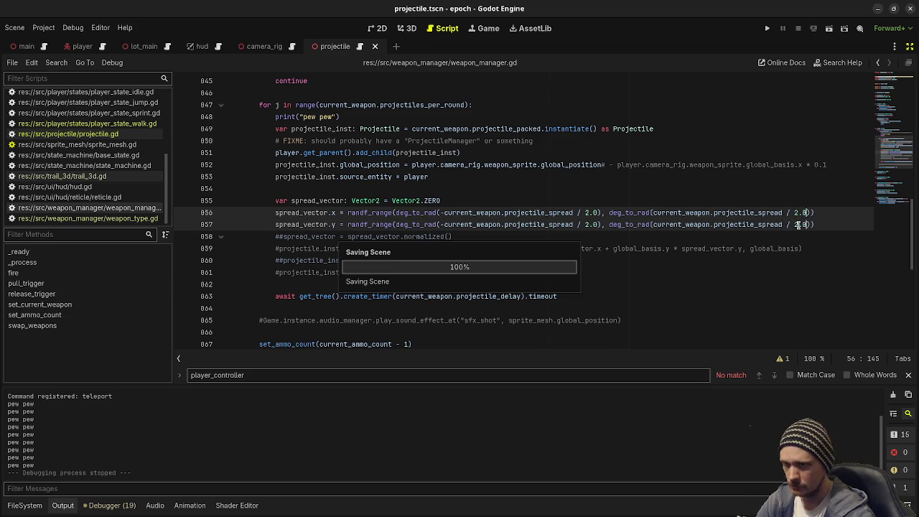
Uncomment the set_direction call and the projectile damage line
left_click(280, 236)
key("BackSpace")
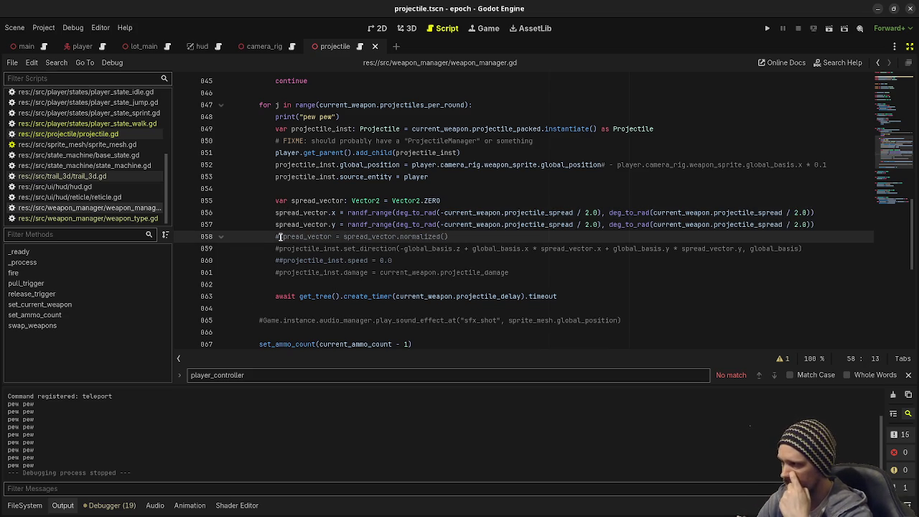
key("Down")
key("Down")
key("Delete")
key("Up")
key("BackSpace")
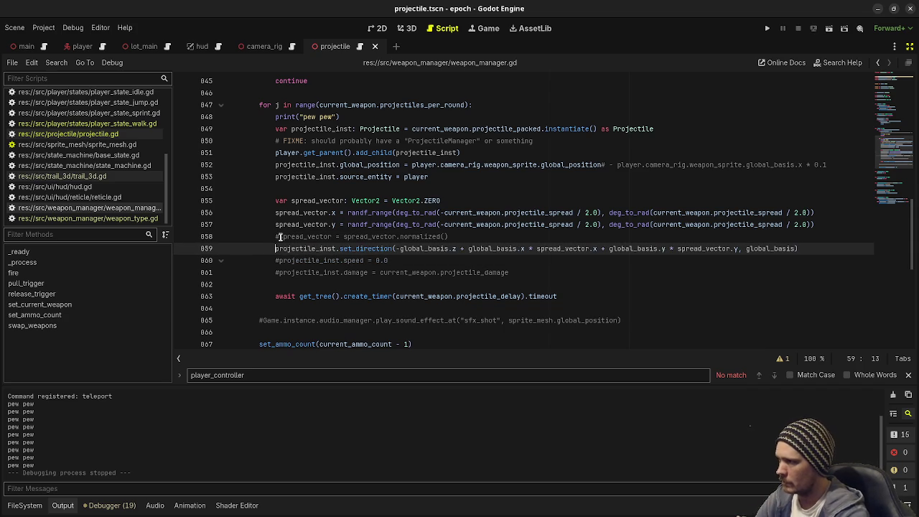
key("Down")
key("Down")
key("BackSpace")
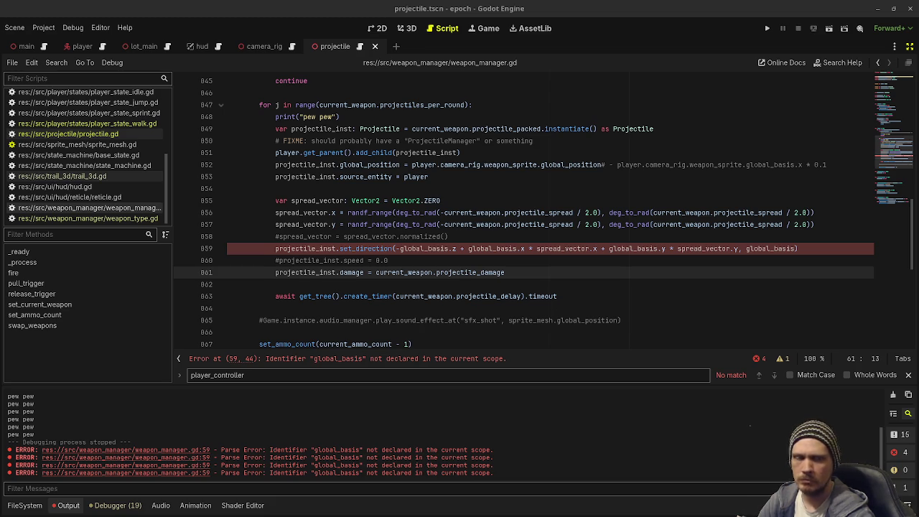
mouse_move(414, 290)
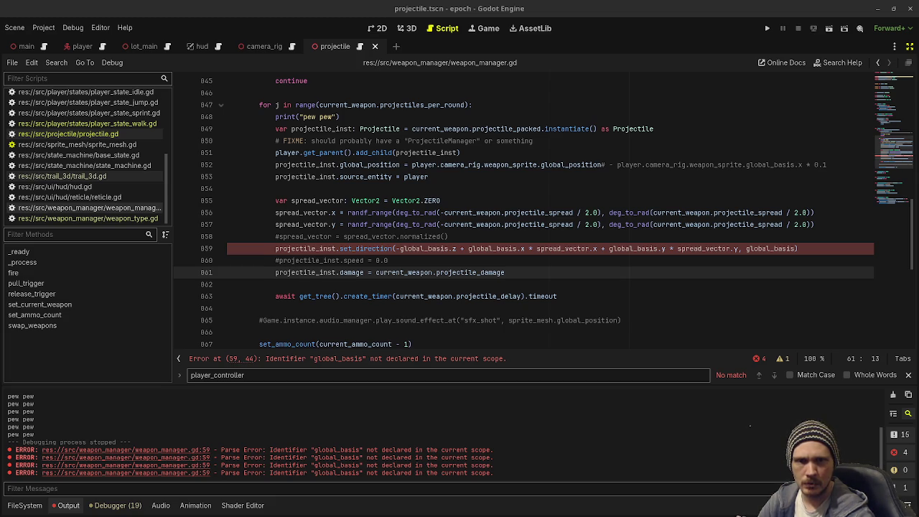
scroll(394, 278, "up", 8)
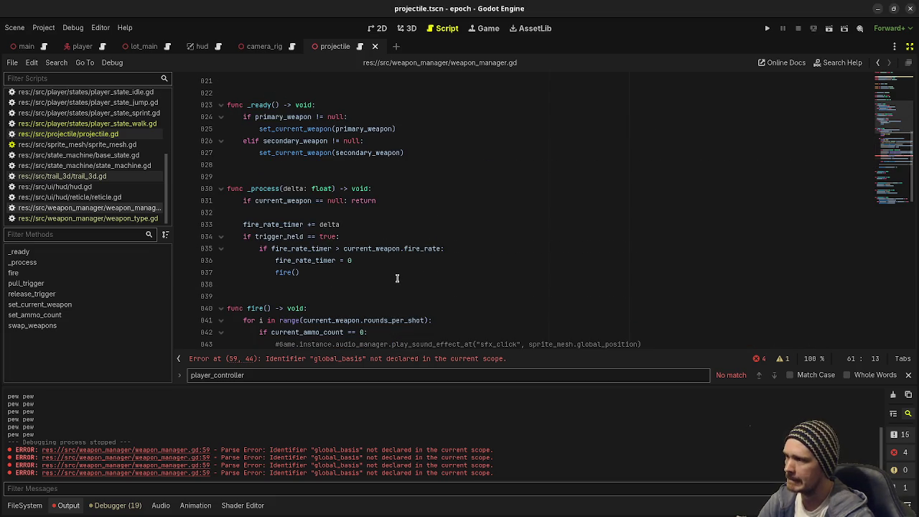
scroll(396, 279, "down", 5)
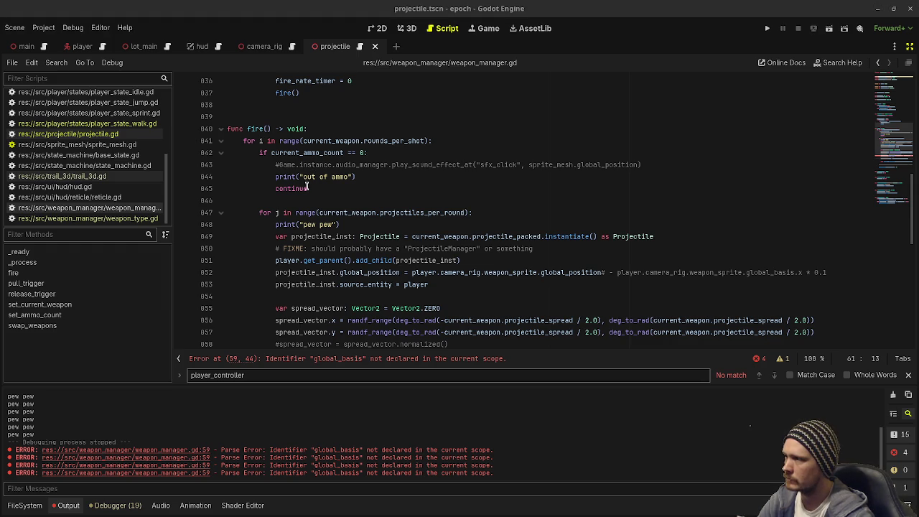
scroll(352, 156, "down", 2)
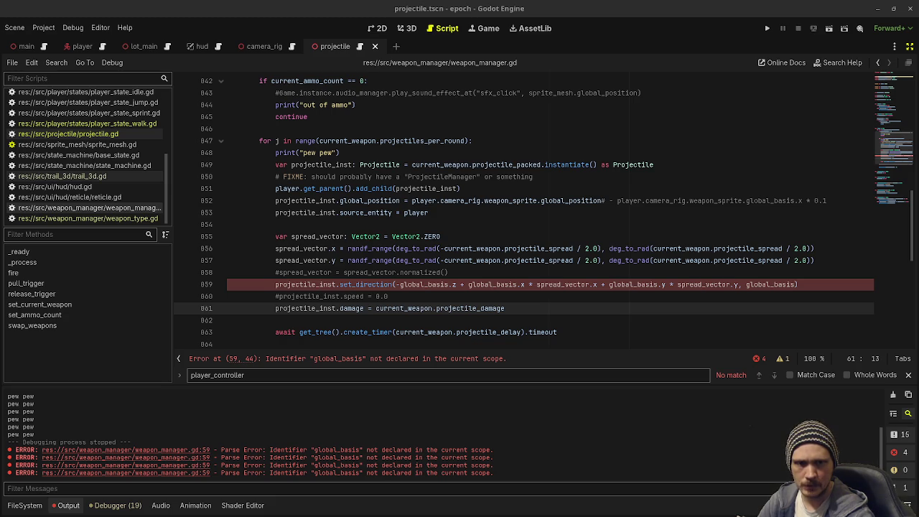
scroll(383, 233, "up", 2)
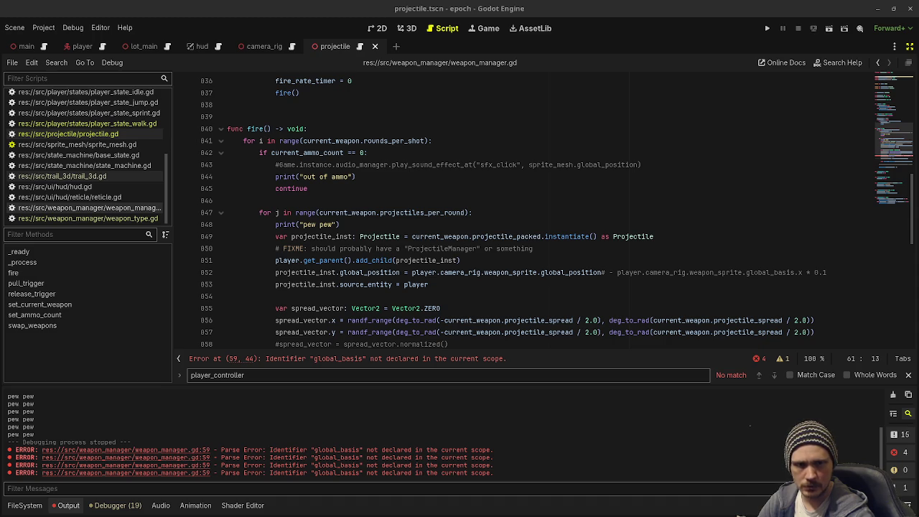
scroll(248, 313, "down", 4)
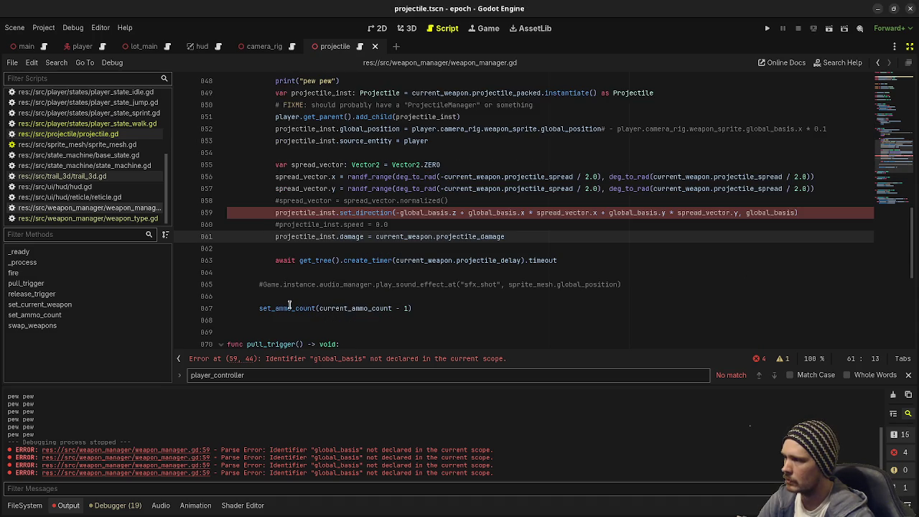
scroll(289, 305, "up", 5)
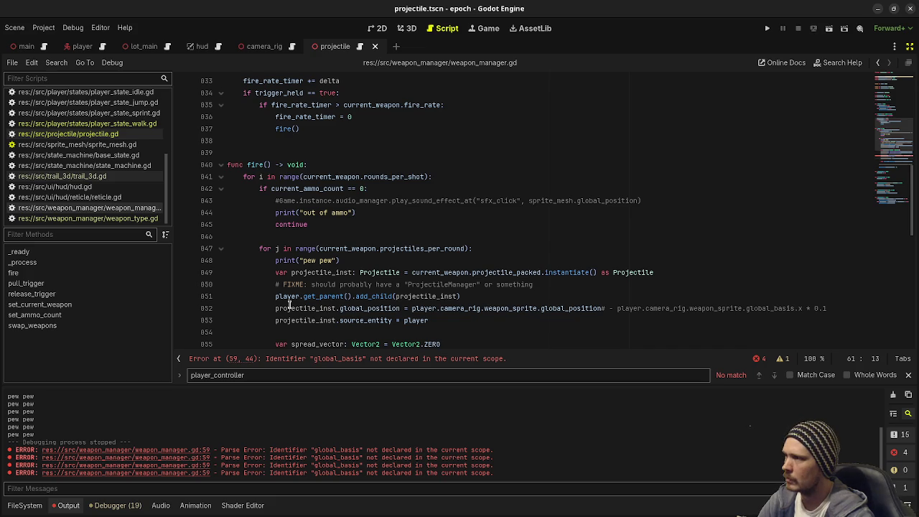
scroll(290, 305, "down", 3)
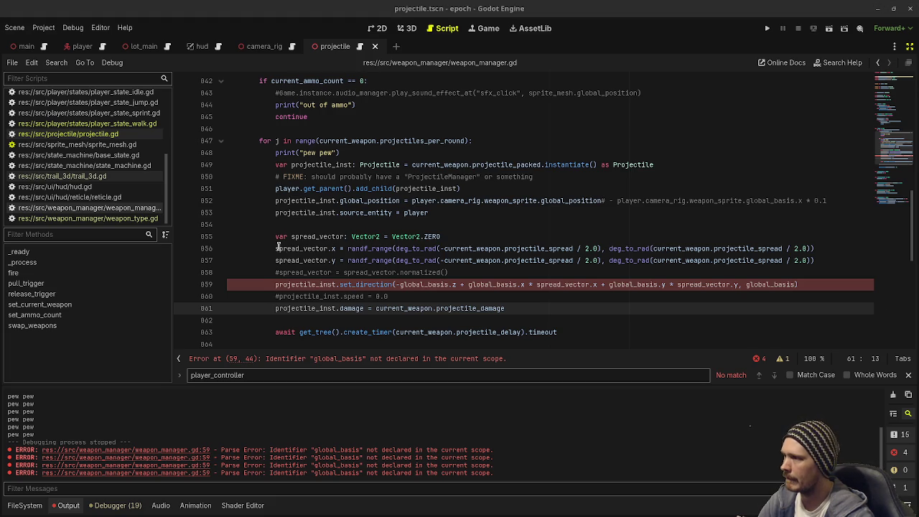
left_click_drag(272, 238, 313, 307)
Comment out lines 855–861 and add projectile_inst.set_direction() on new line 854
key("ctrl+k")
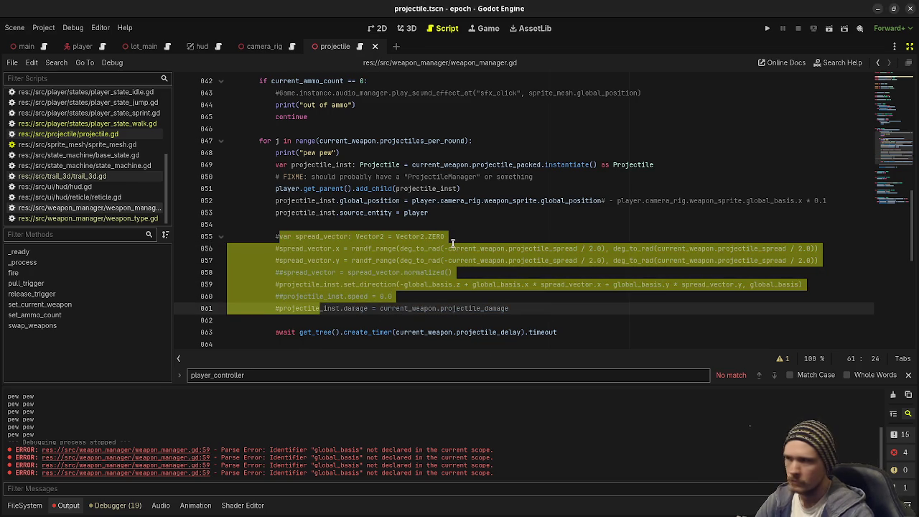
left_click(439, 213)
key("Return")
type("projectile_inst.look_at")
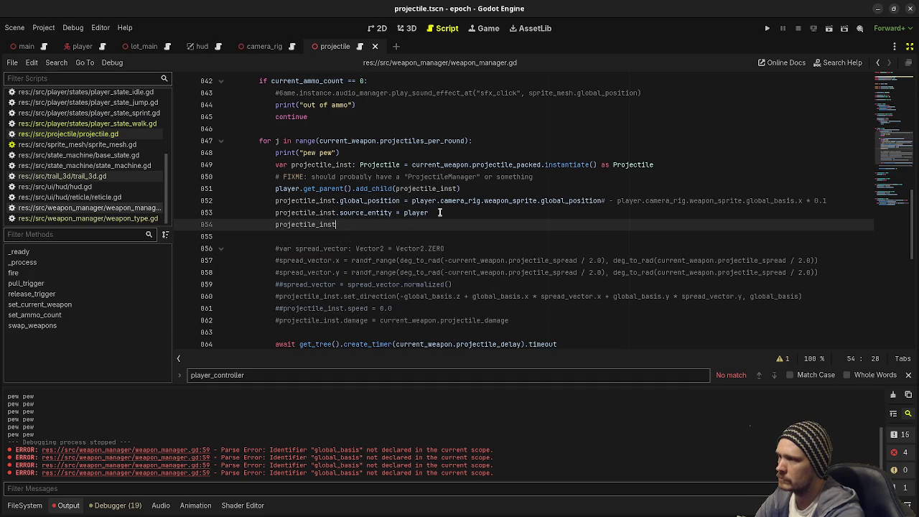
type("(")
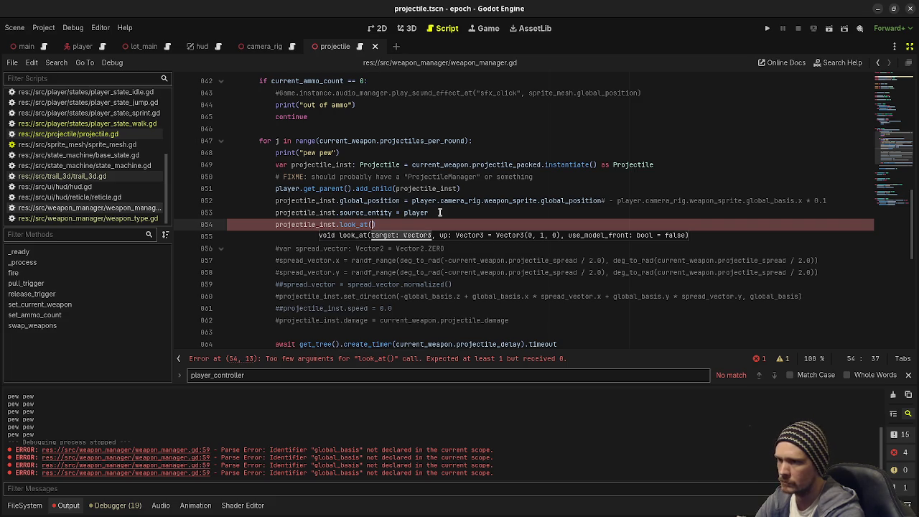
key("BackSpace")
key("BackSpace")
key("BackSpace")
key("BackSpace")
type("set_direction")
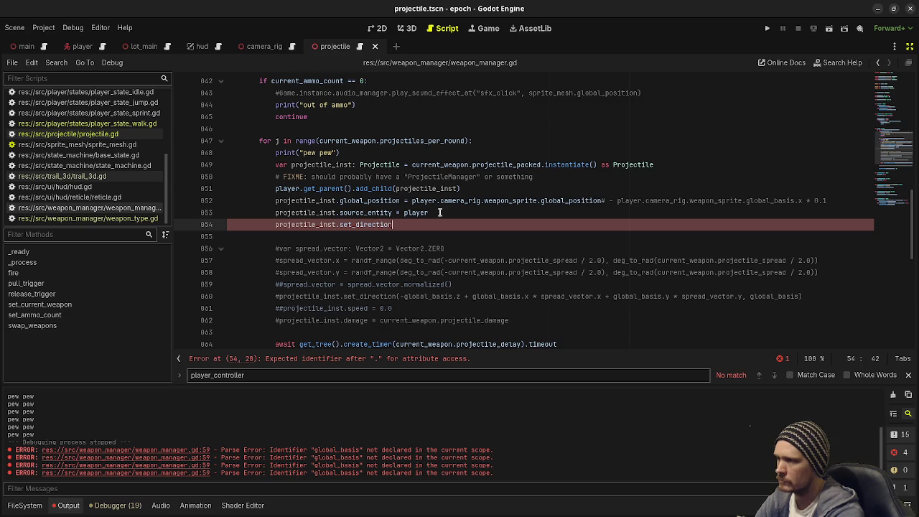
key("Return")
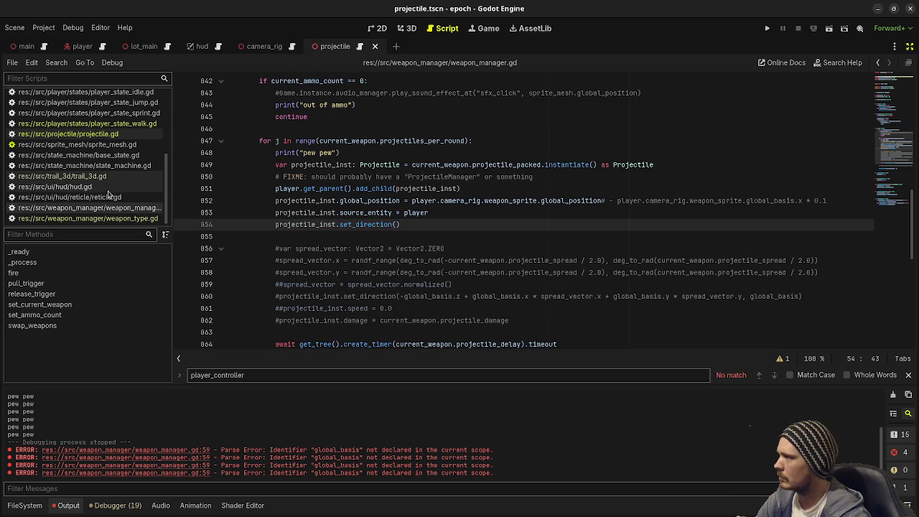
scroll(113, 203, "up", 2)
left_click(100, 168)
scroll(330, 219, "down", 20)
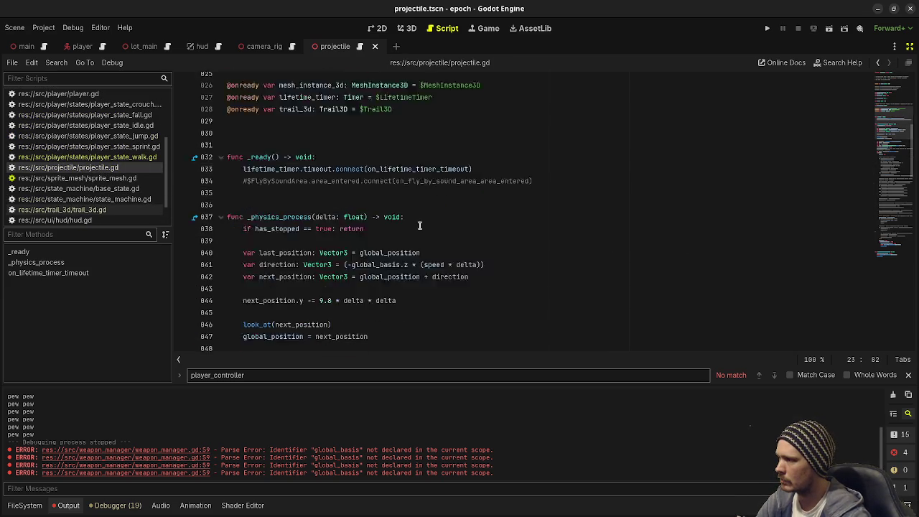
scroll(420, 224, "down", 11)
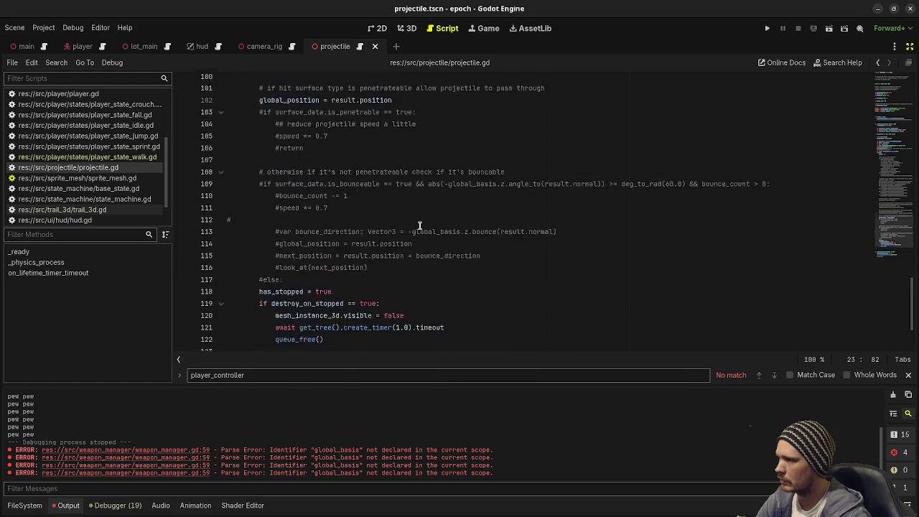
scroll(420, 224, "up", 20)
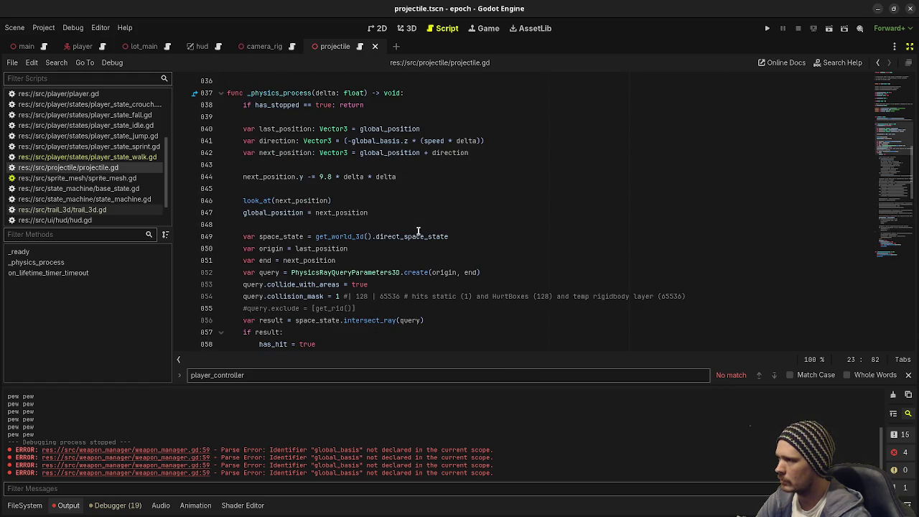
scroll(417, 231, "up", 2)
left_click(300, 272)
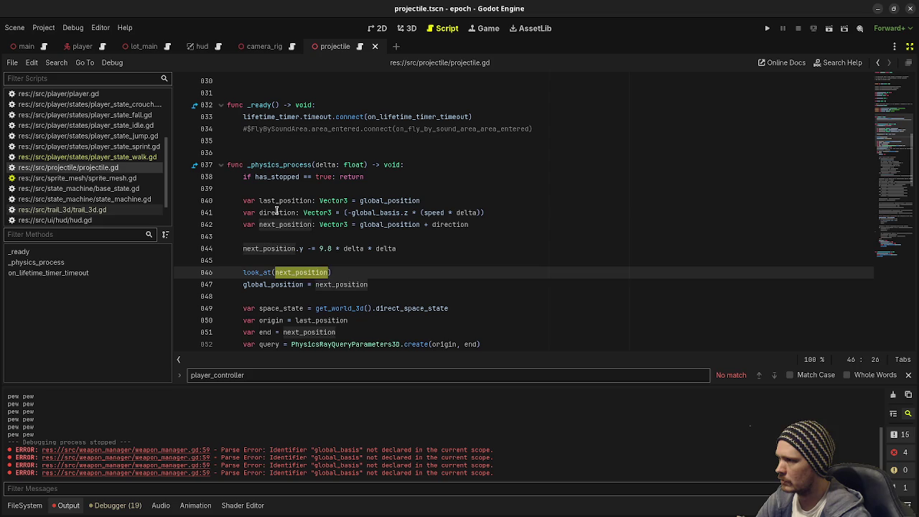
double_click(277, 212)
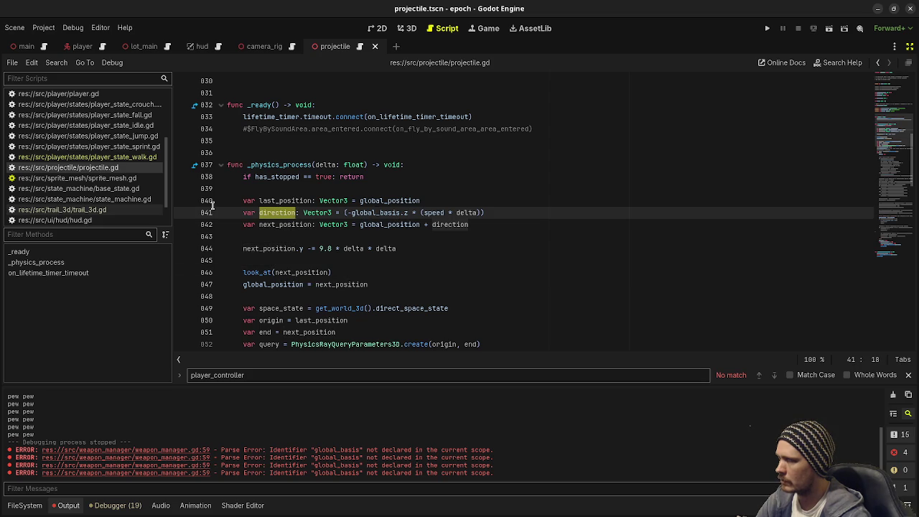
scroll(119, 171, "down", 2)
left_click(122, 207)
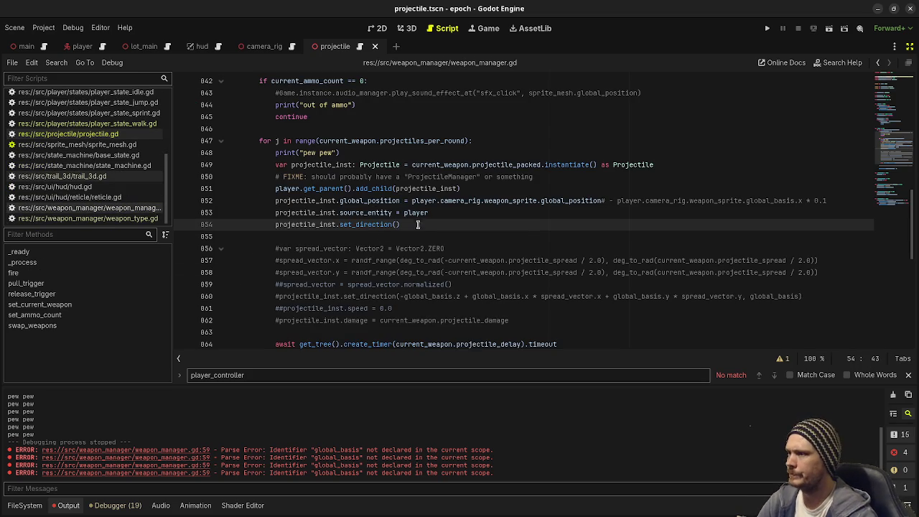
Replace set_direction() with global_basis = player.camera_rig.weapon_pivot.global_basis, then run the game
left_click_drag(399, 225, 338, 227)
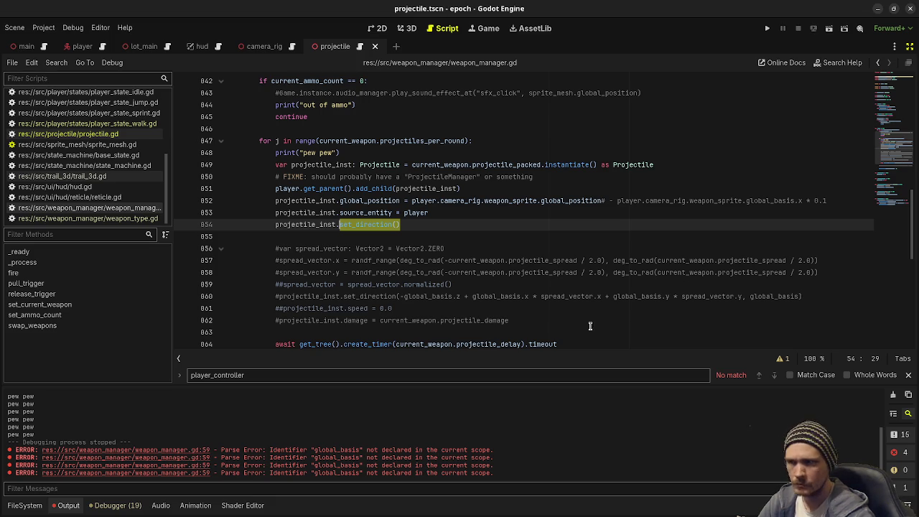
left_click_drag(415, 225, 339, 227)
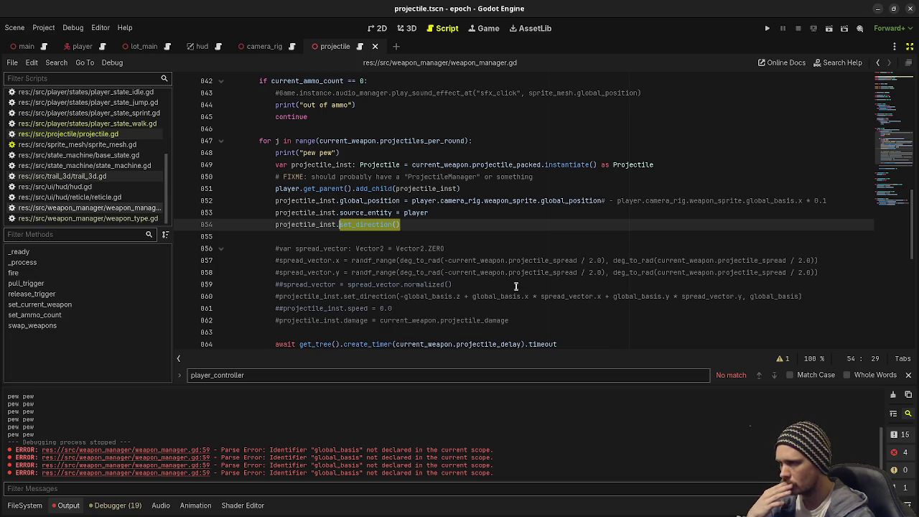
key("BackSpace")
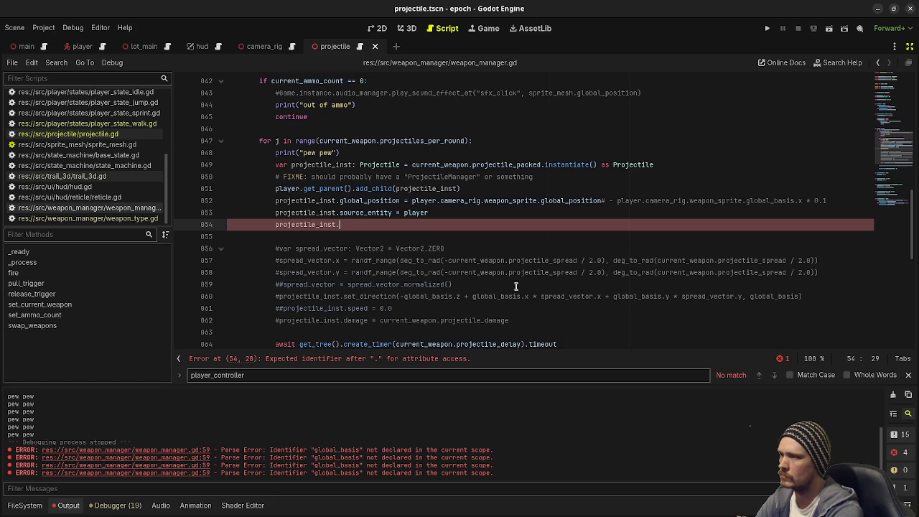
type("global_")
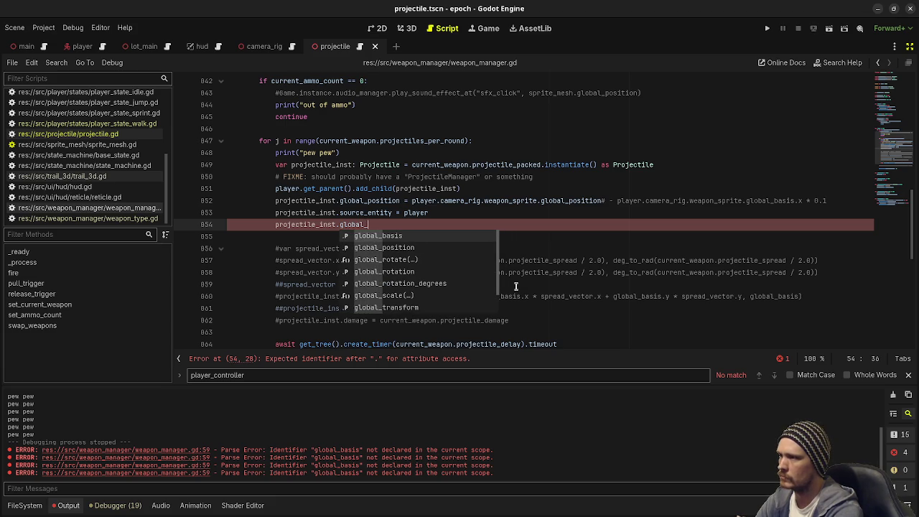
type("ba")
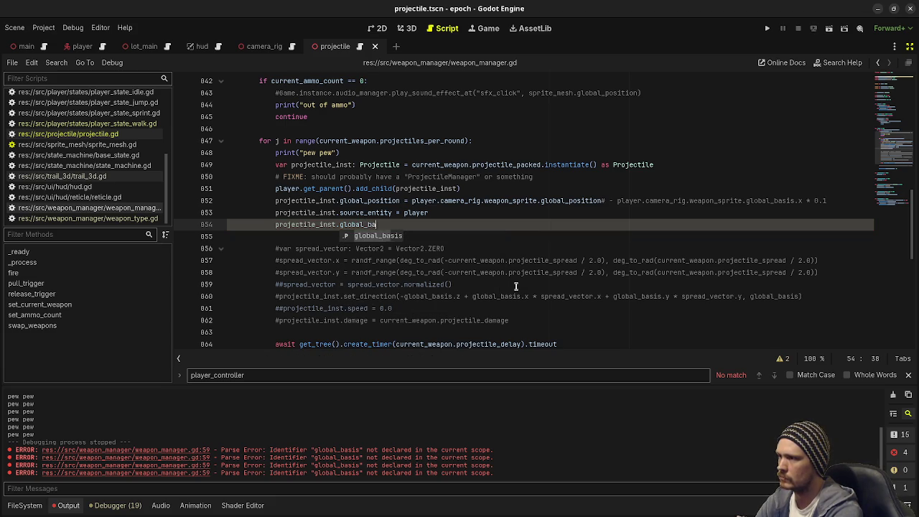
type("sis =")
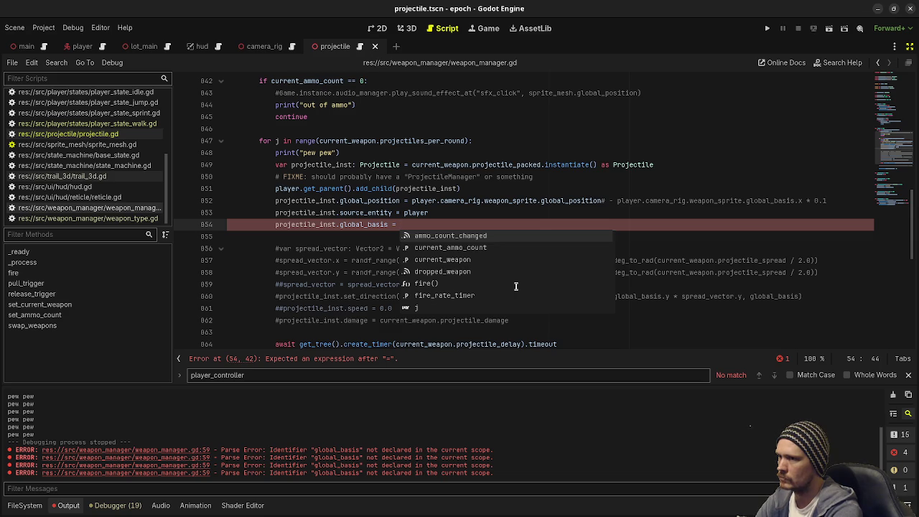
type("player")
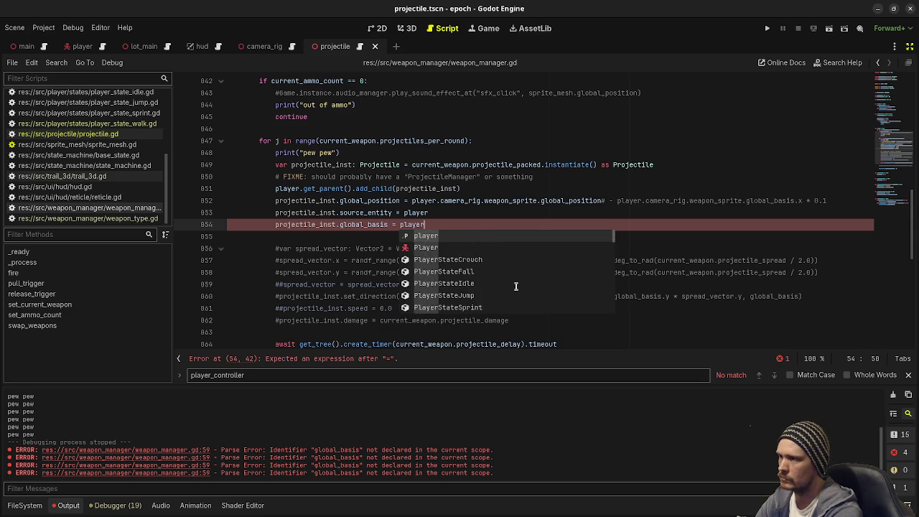
type(".camera_rig.w")
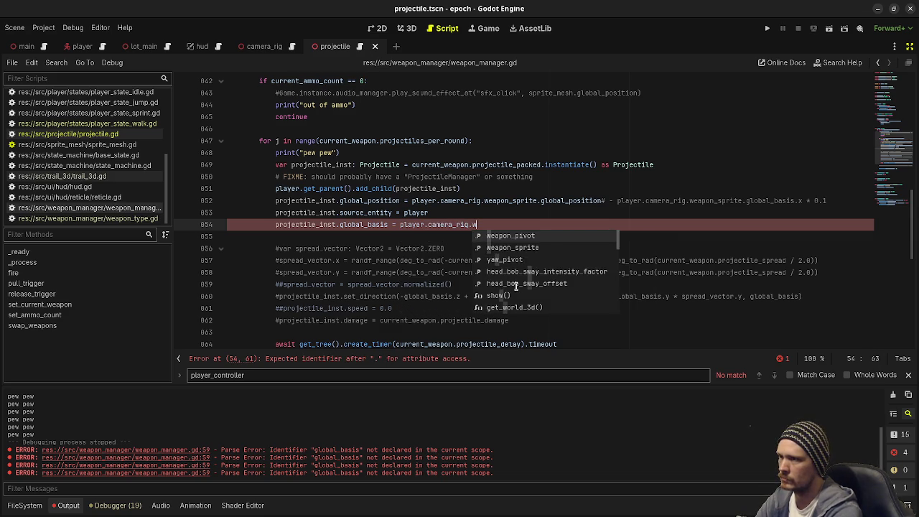
type("eapon_pi")
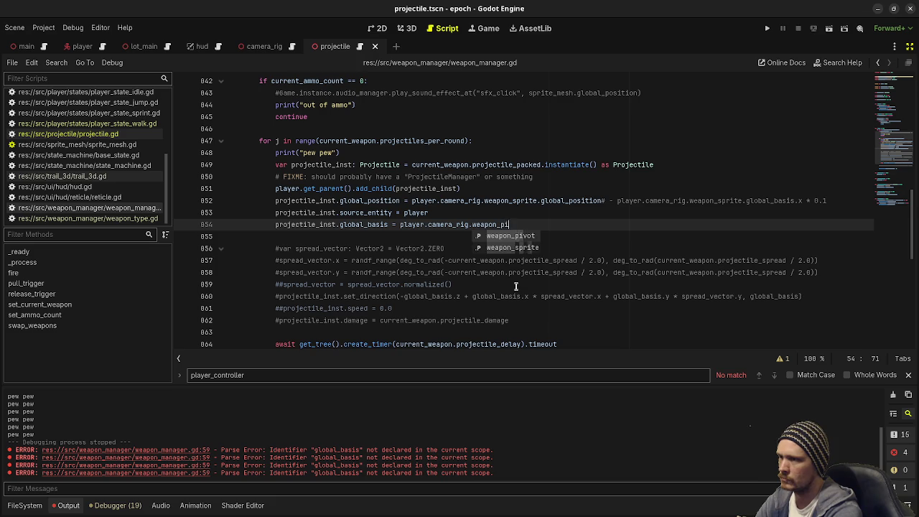
key("Return")
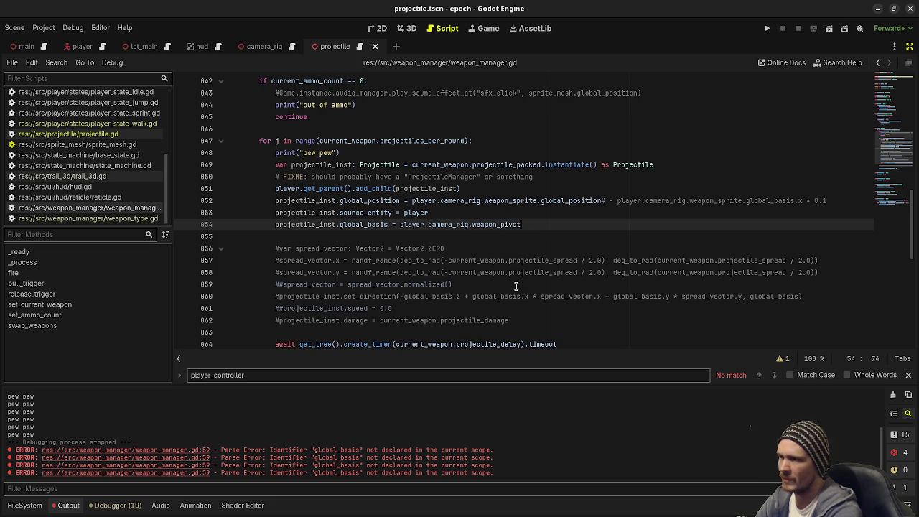
type(".global_basi")
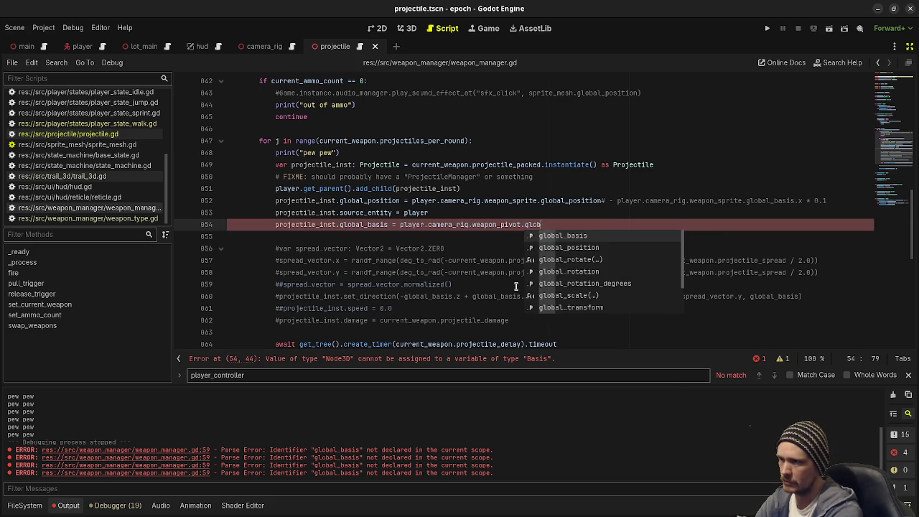
type("si")
key("F5")
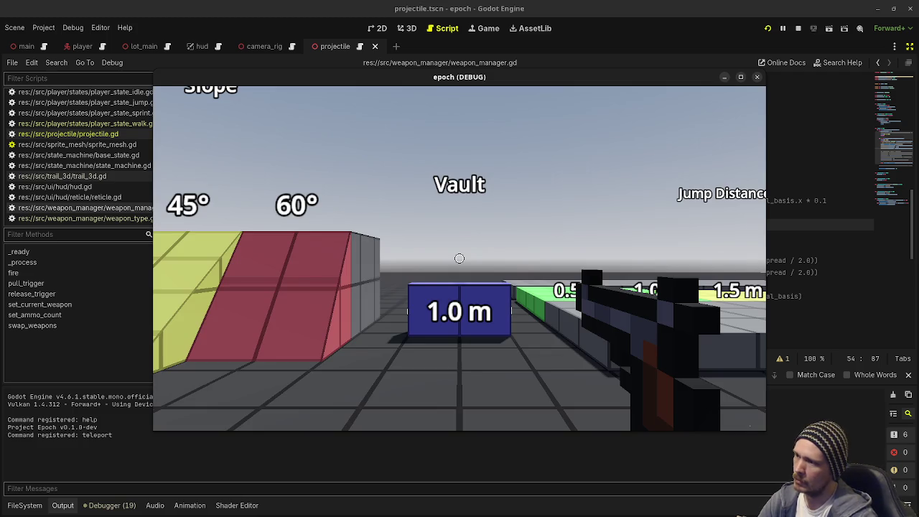
Fire eighteen shots at the Ladder Climb wall, Jump Height blocks and tower, then stop with F8
left_click(460, 257)
left_click(459, 258)
left_click(459, 258)
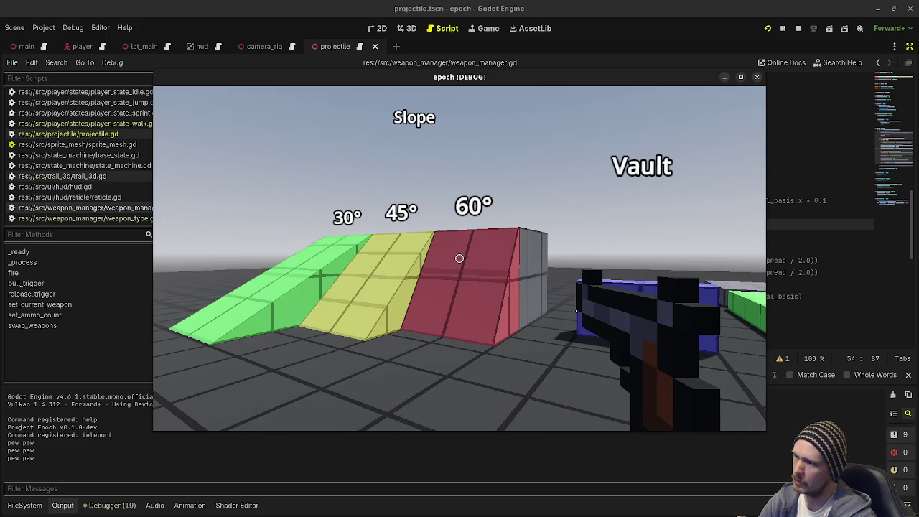
left_click(459, 258)
left_click(460, 257)
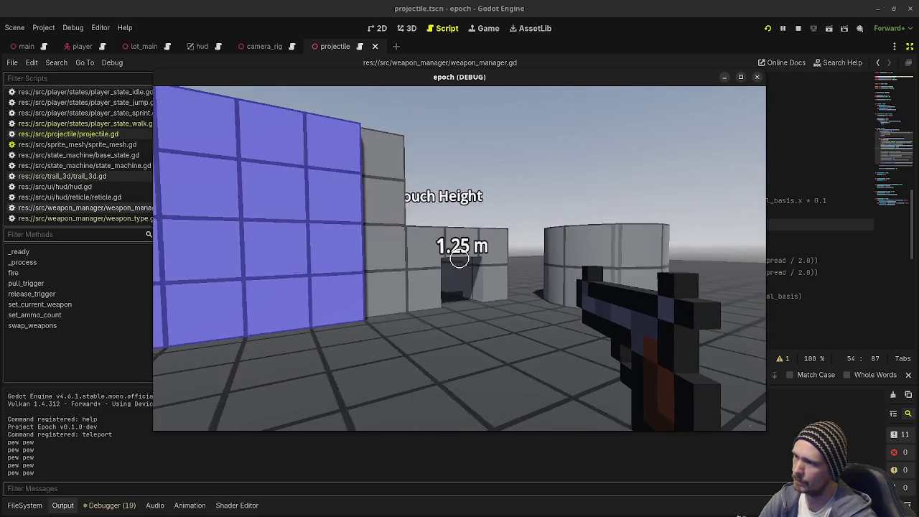
left_click(459, 258)
left_click(460, 258)
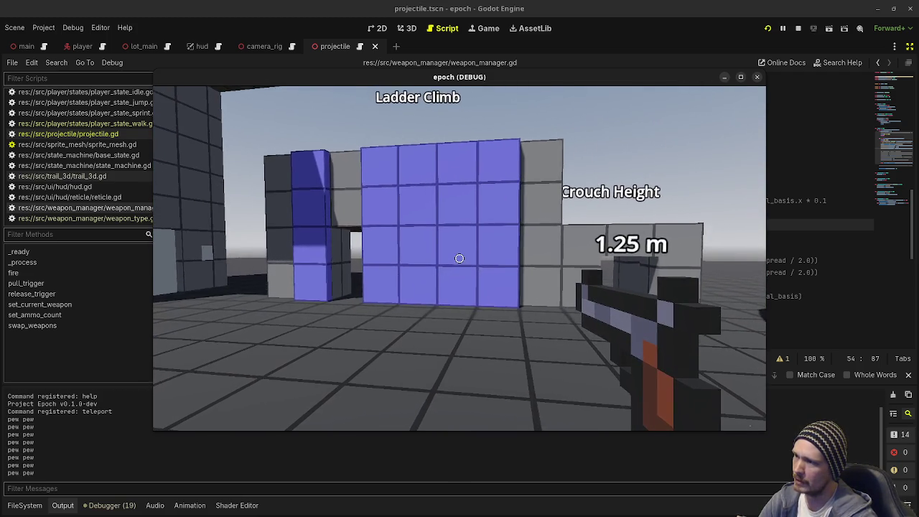
left_click(459, 258)
left_click(460, 258)
left_click(459, 258)
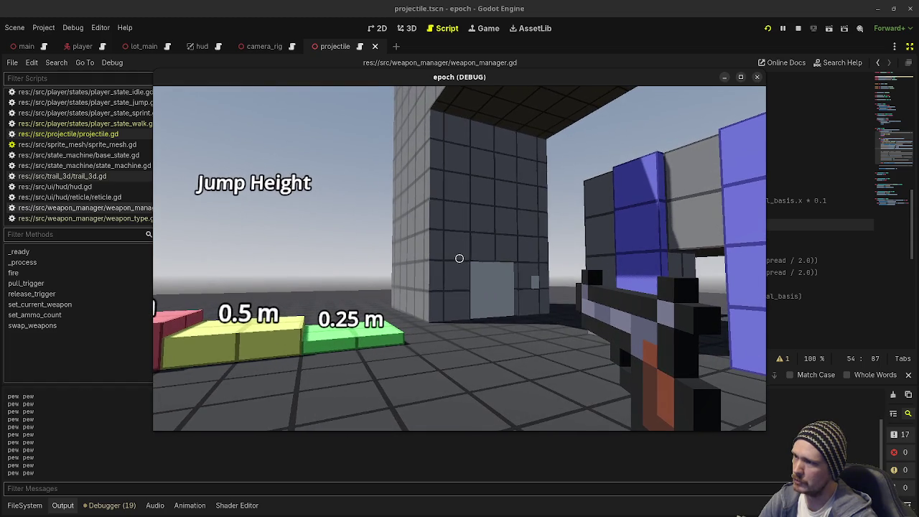
left_click(459, 258)
left_click(460, 257)
left_click(460, 257)
left_click(459, 258)
left_click(459, 257)
left_click(459, 257)
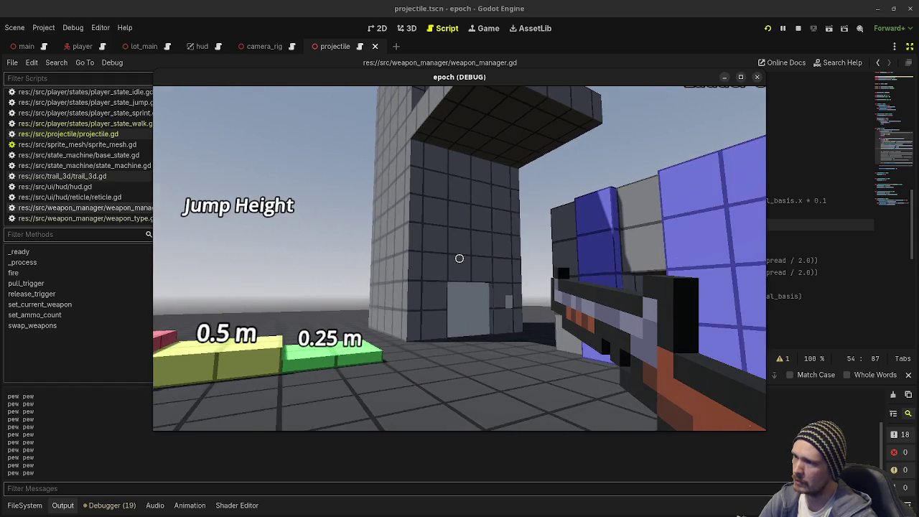
left_click(459, 257)
left_click(459, 257)
left_click(459, 258)
left_click(460, 258)
left_click(460, 258)
left_click(460, 258)
left_click(459, 258)
left_click(459, 257)
left_click(459, 258)
left_click(459, 258)
left_click(459, 258)
left_click(460, 258)
key("F8")
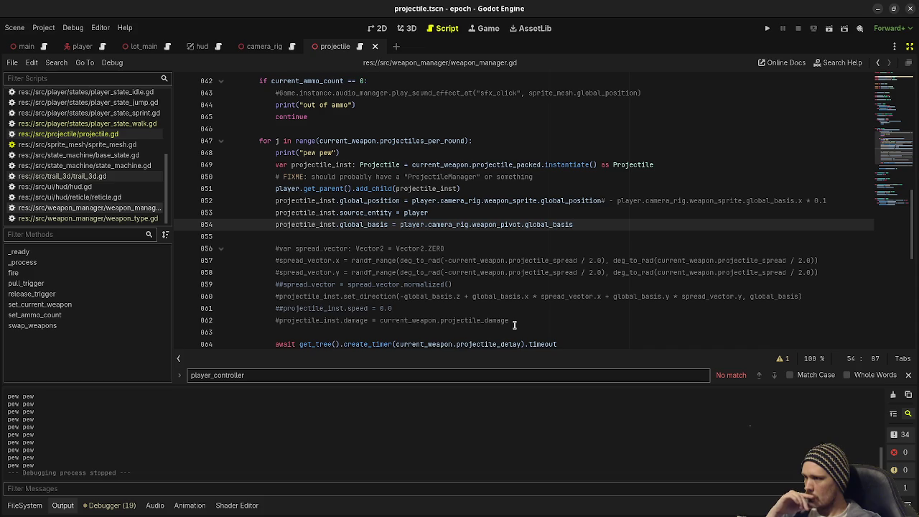
Move the global_basis line below the spread code and uncomment the spread vector lines
left_click(371, 226)
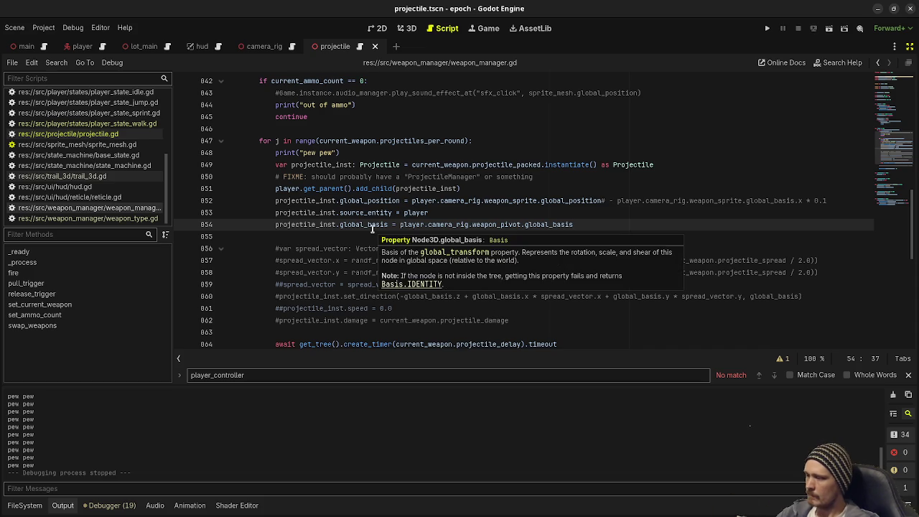
key("alt+Down")
key("alt+Down")
key("alt+Down")
key("alt+Down")
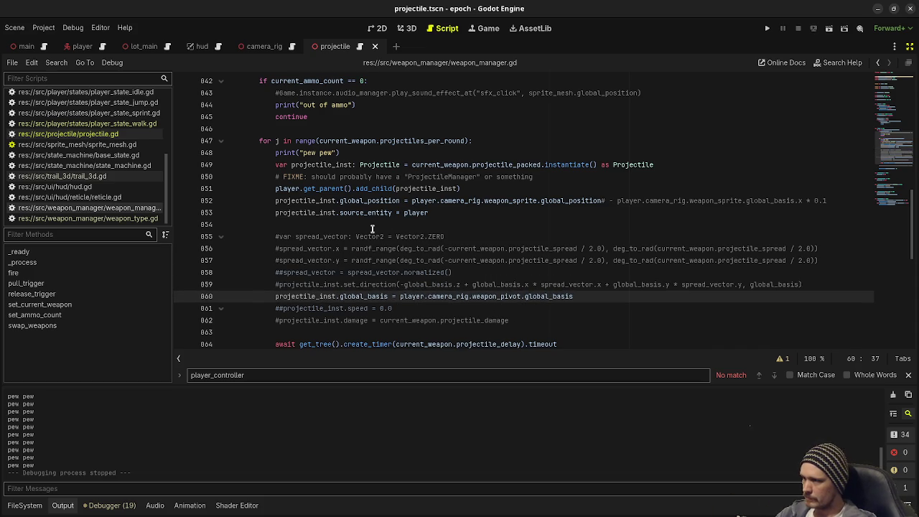
mouse_move(274, 234)
left_mouse_down()
mouse_move(295, 317)
mouse_move(303, 276)
mouse_move(274, 310)
mouse_move(284, 320)
left_mouse_up()
key("ctrl+k")
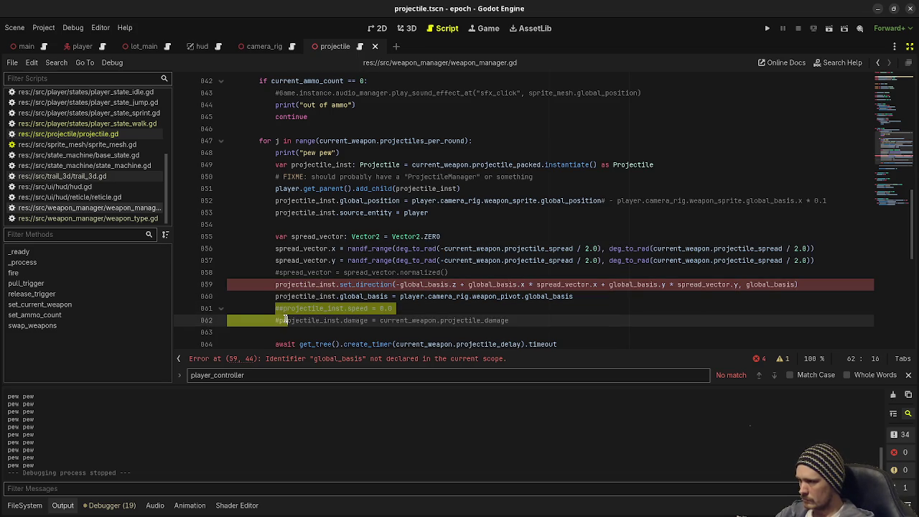
Re-enable the damage and normalize lines, comment out set_direction, and save
key("ctrl+k")
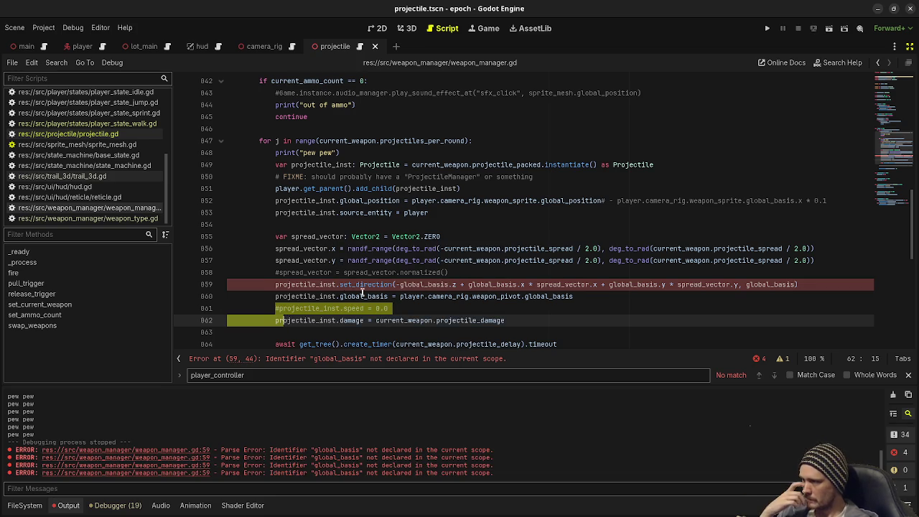
left_click(276, 285)
key("ctrl+k")
key("ctrl+s")
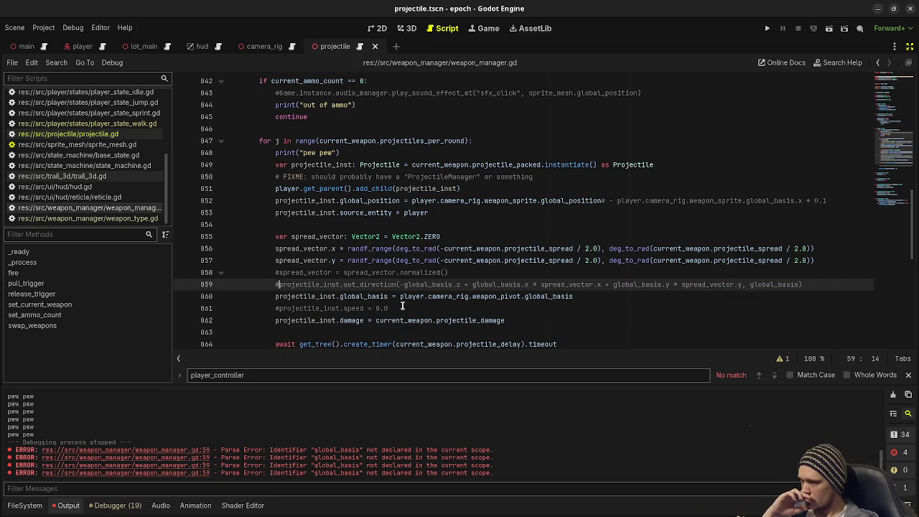
left_click(277, 275)
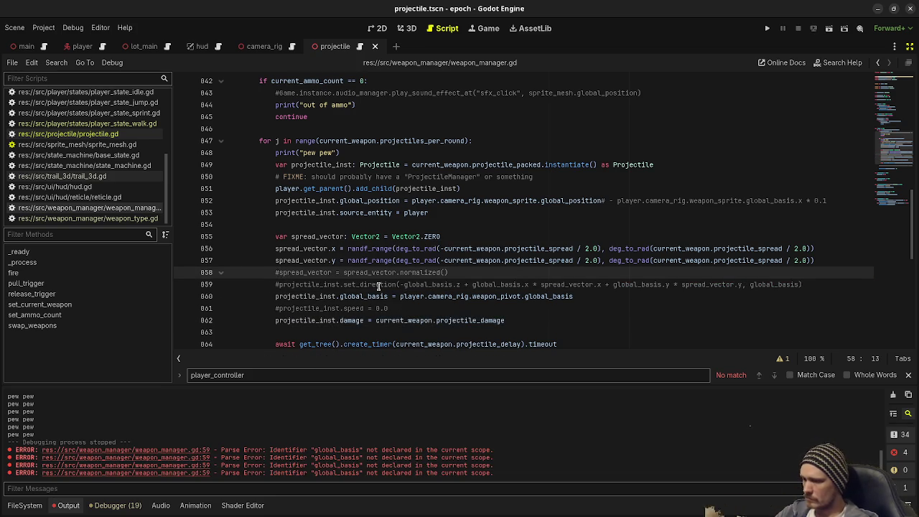
key("ctrl+k")
key("ctrl+s")
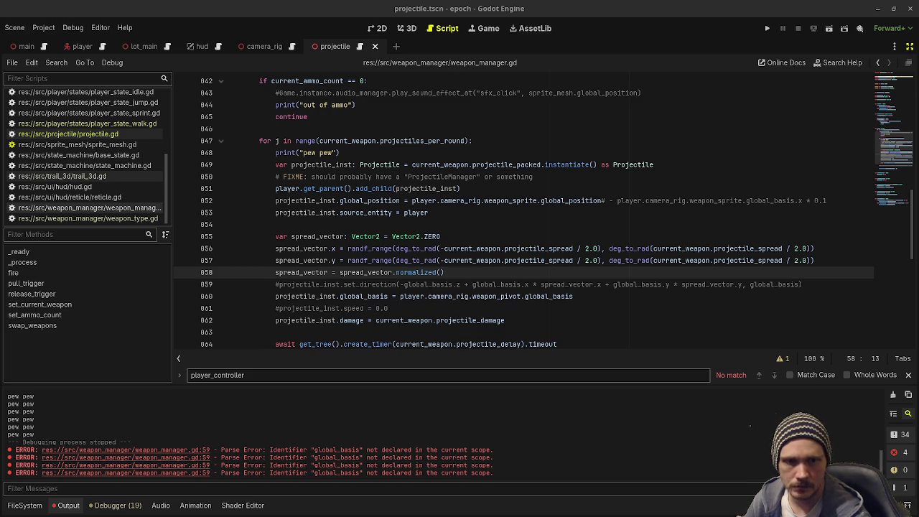
Review projectile.gd's movement code, then switch to the fungi project's editor
left_click(68, 133)
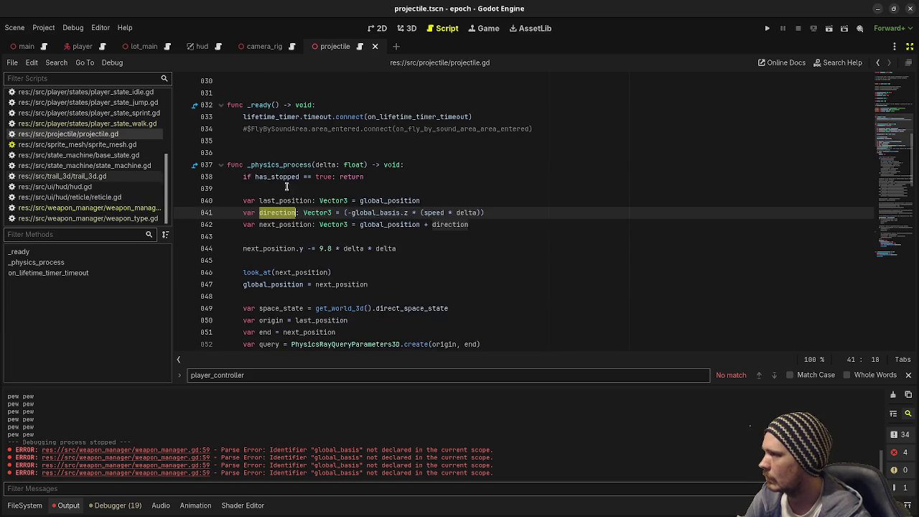
scroll(378, 210, "up", 8)
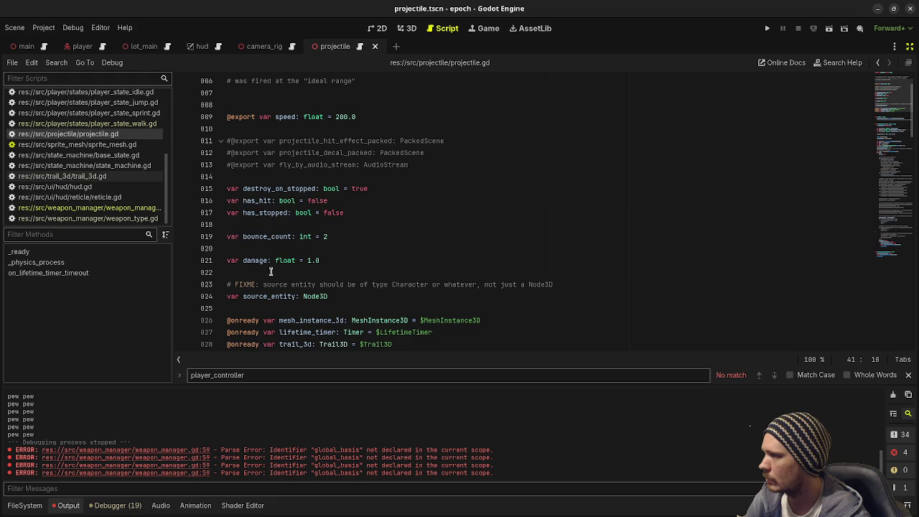
scroll(446, 229, "down", 4)
scroll(445, 229, "down", 3)
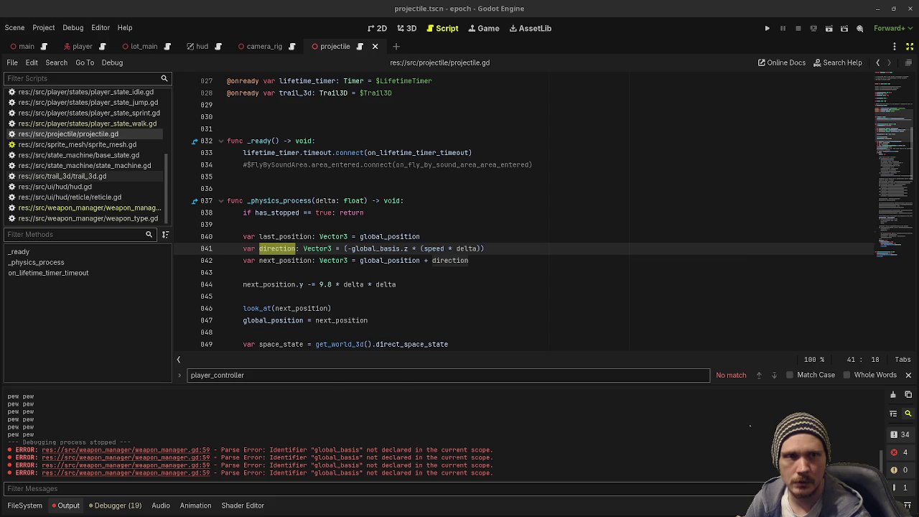
key("alt+Tab")
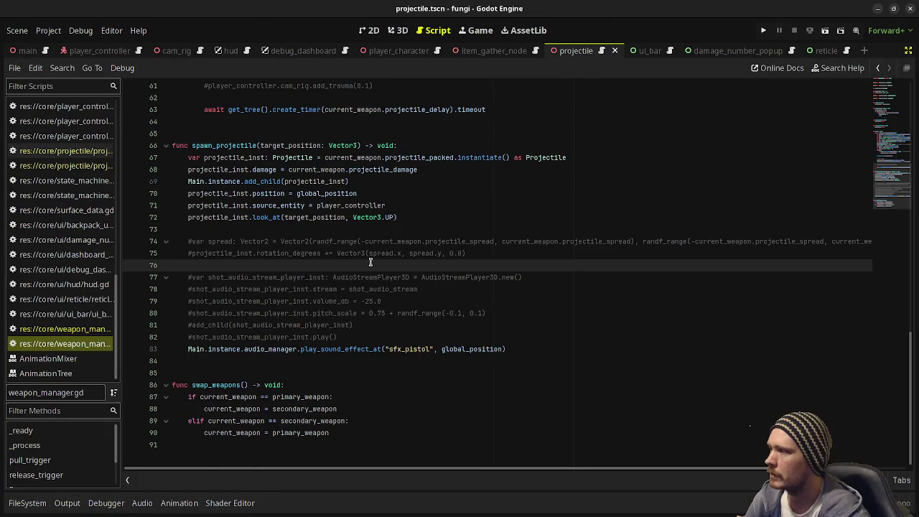
scroll(288, 316, "up", 6)
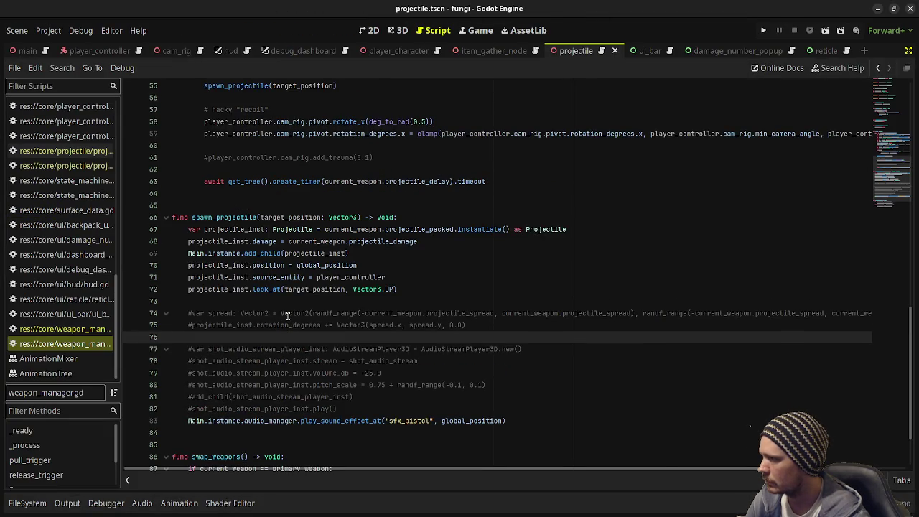
scroll(288, 316, "up", 1)
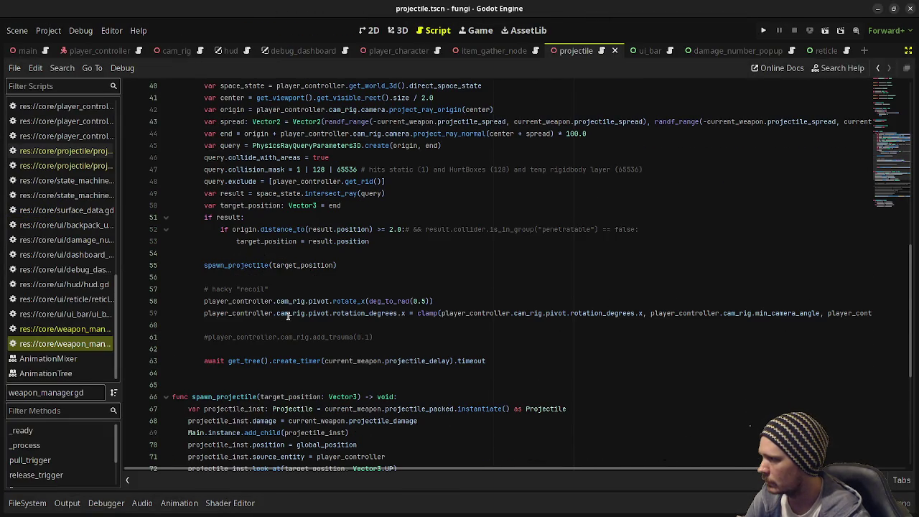
double_click(260, 265)
double_click(298, 265)
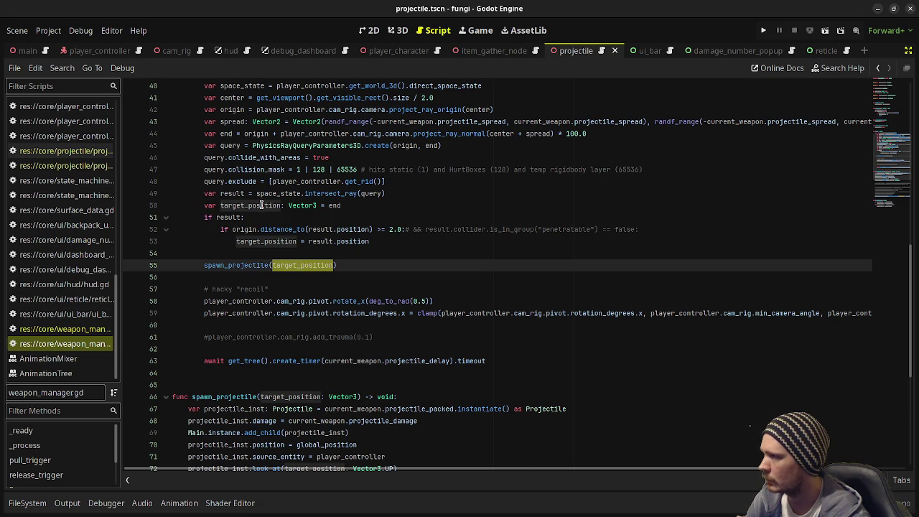
scroll(294, 223, "up", 2)
scroll(301, 228, "down", 1)
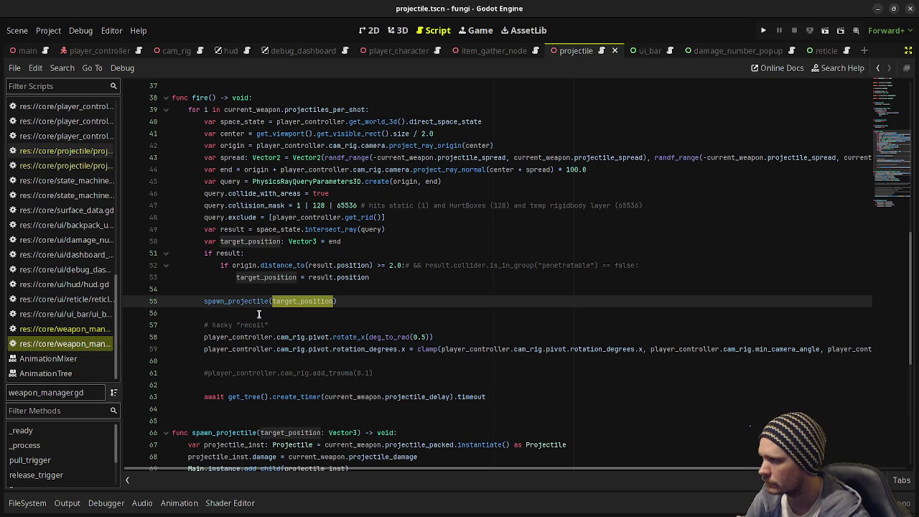
scroll(260, 320, "down", 4)
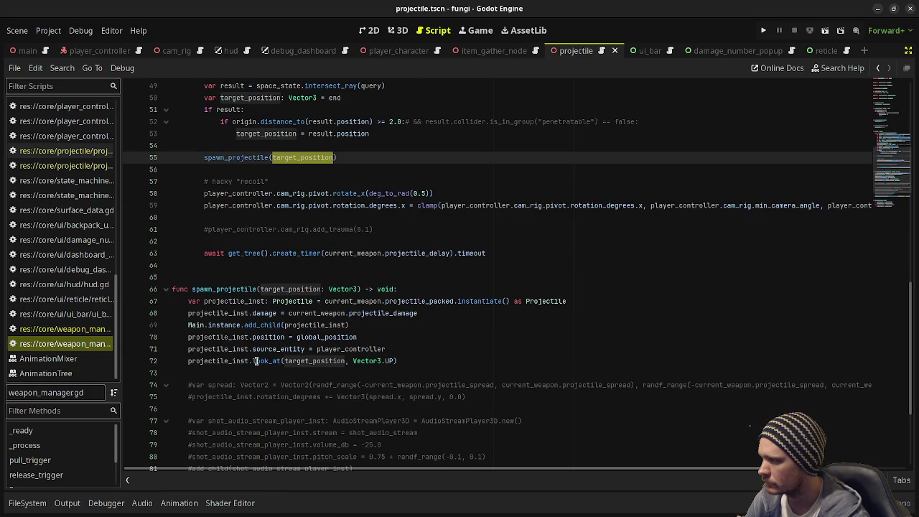
scroll(293, 285, "up", 3)
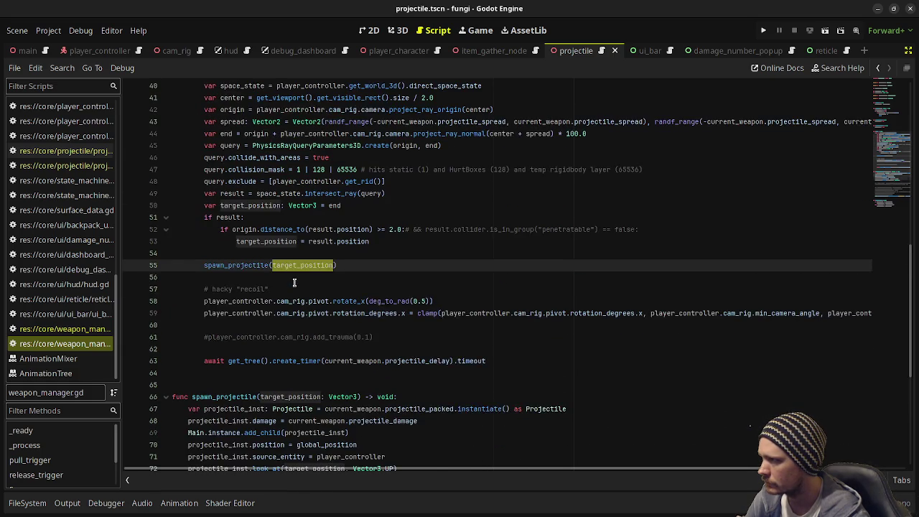
scroll(293, 282, "up", 1)
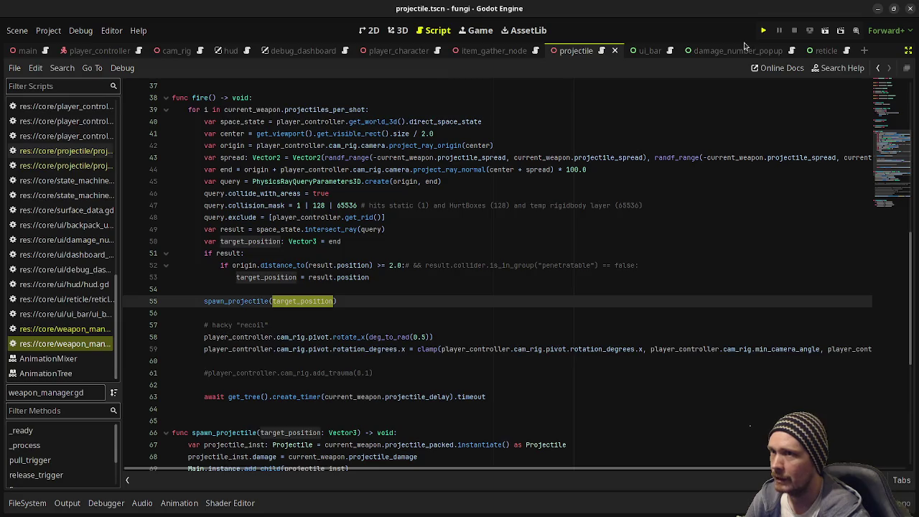
Run the fungi game, walk toward the boxes, then stop it with F8
key("F5")
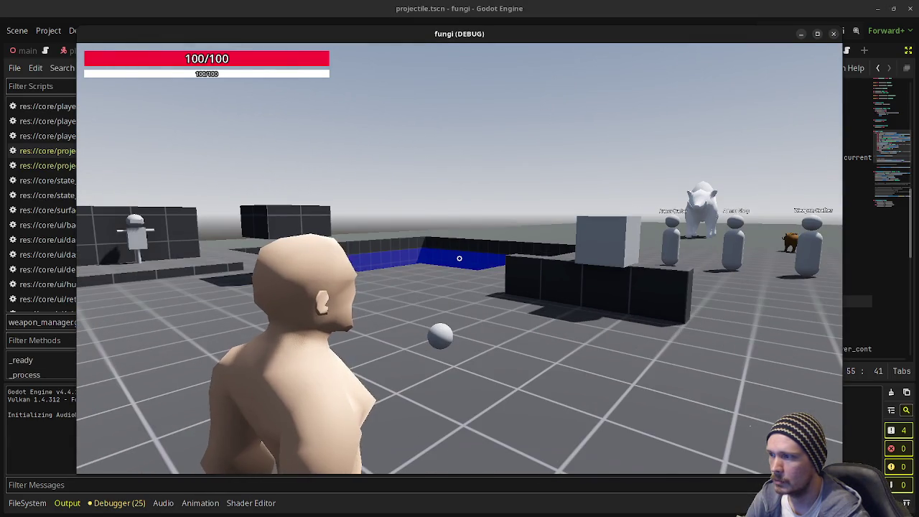
key("w")
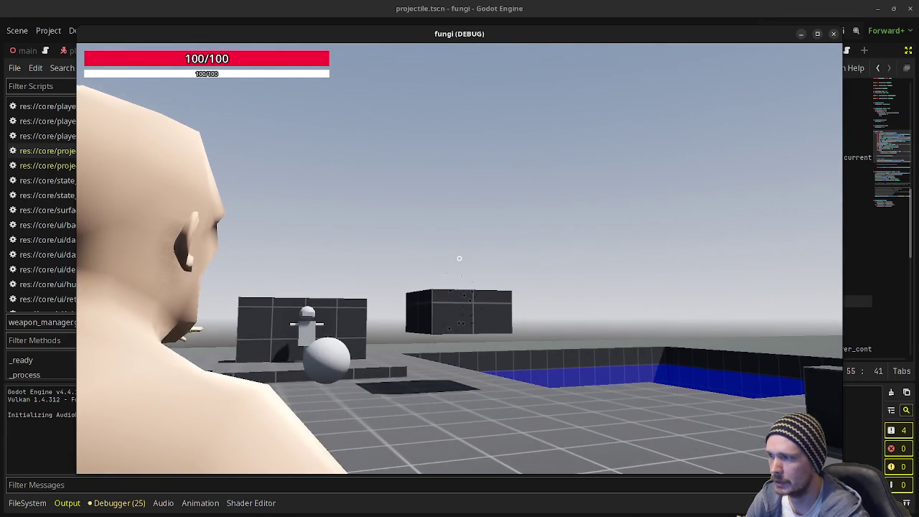
key("Escape")
key("F8")
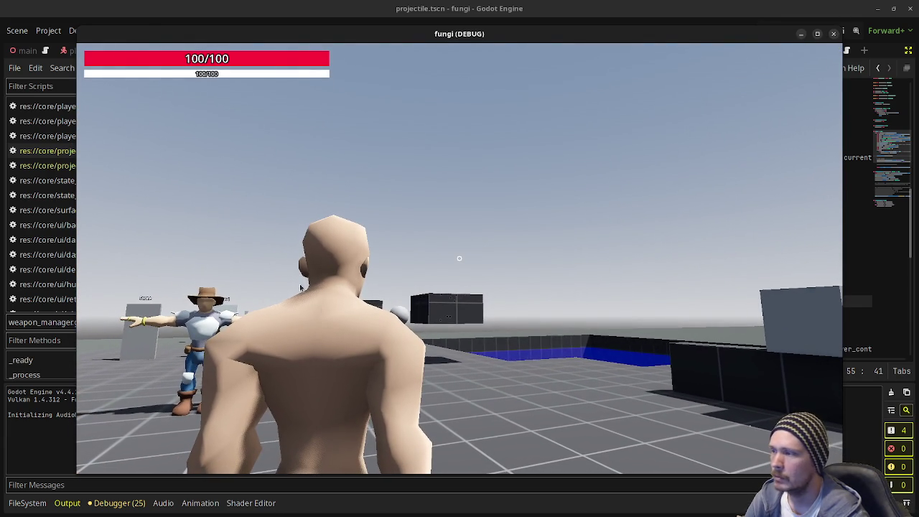
scroll(311, 279, "up", 10)
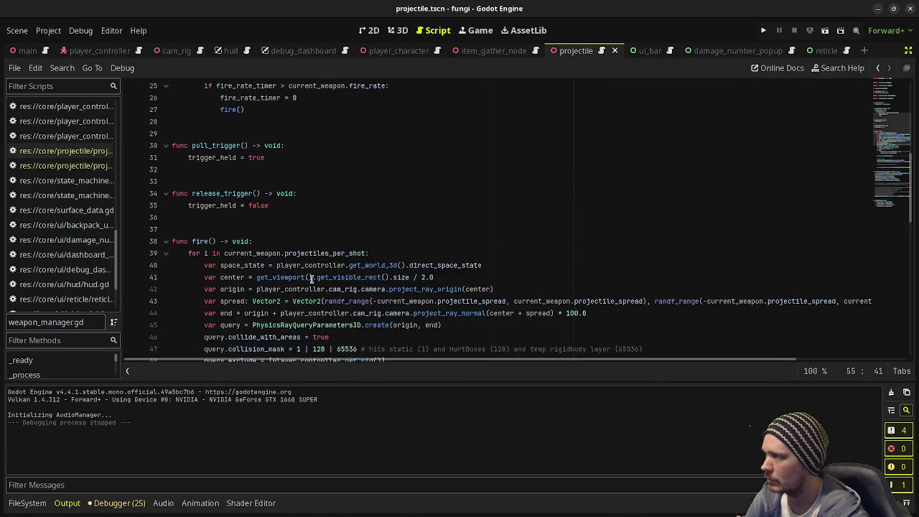
Widen the script list to show full paths, select weapon_manager.gd, and switch to the player_controller scene
scroll(312, 278, "up", 3)
scroll(312, 278, "up", 1)
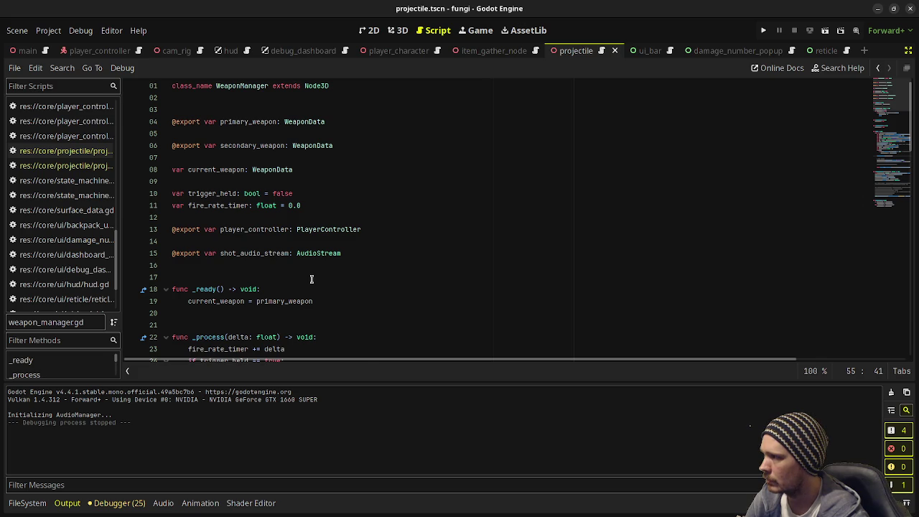
scroll(311, 278, "down", 13)
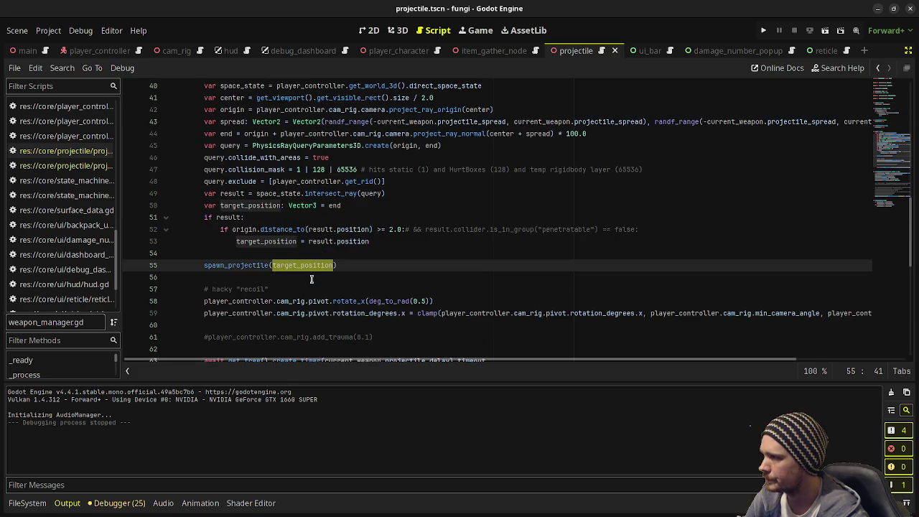
scroll(311, 278, "down", 5)
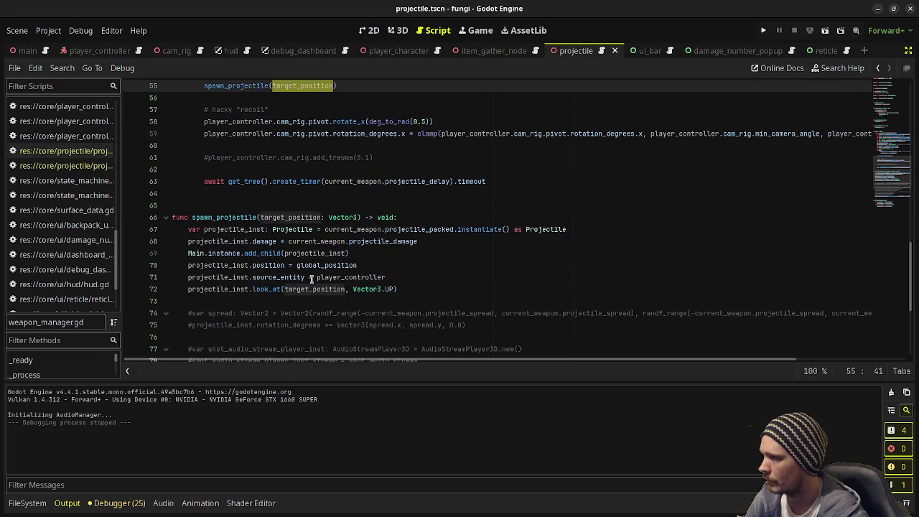
scroll(311, 278, "down", 5)
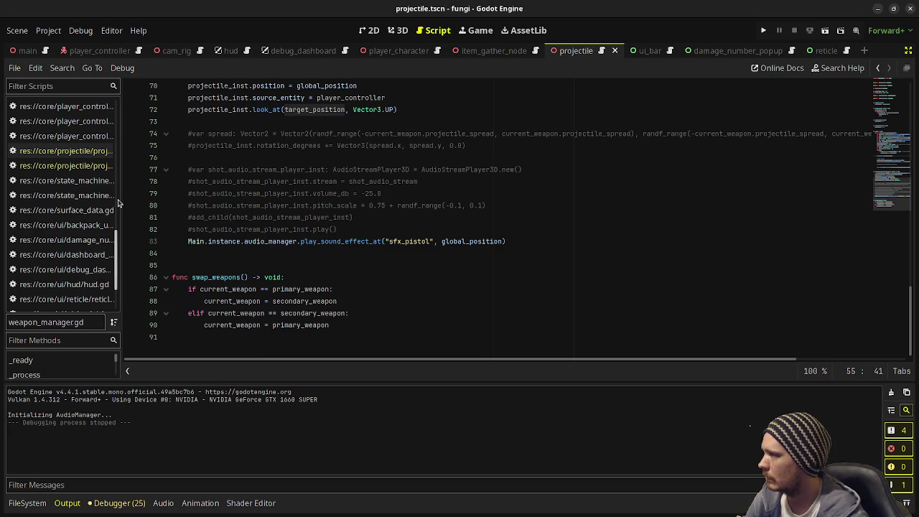
left_click_drag(120, 200, 201, 194)
scroll(149, 262, "down", 2)
left_click(149, 273)
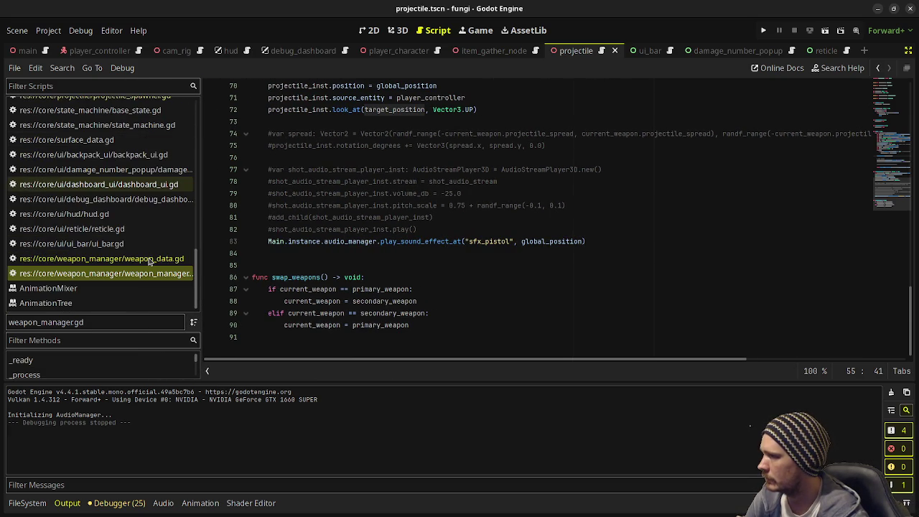
left_click(86, 51)
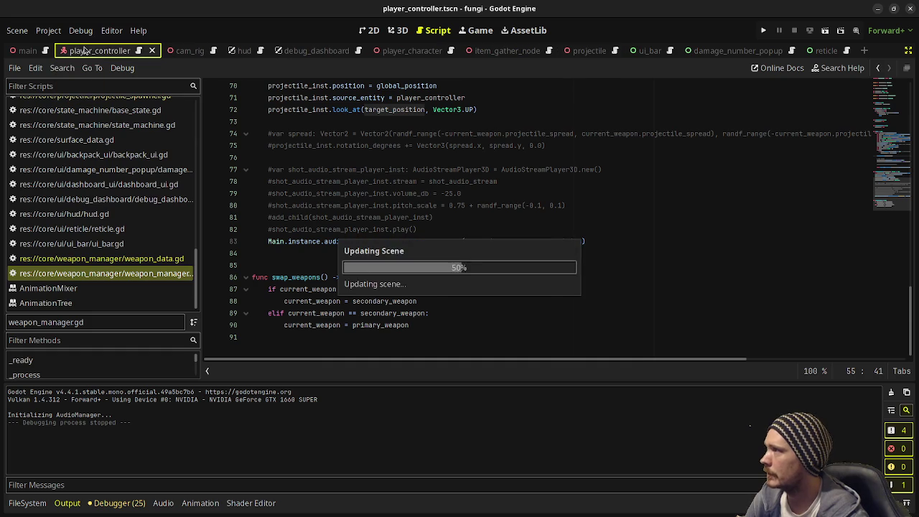
Restore the scene tree and Inspector panels, select the WeaponManager node, and open its script
left_click(907, 51)
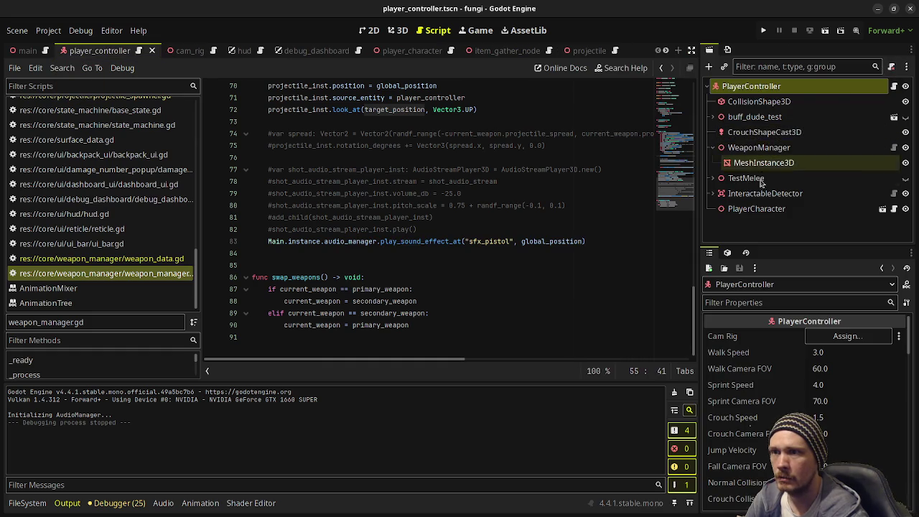
left_click(753, 147)
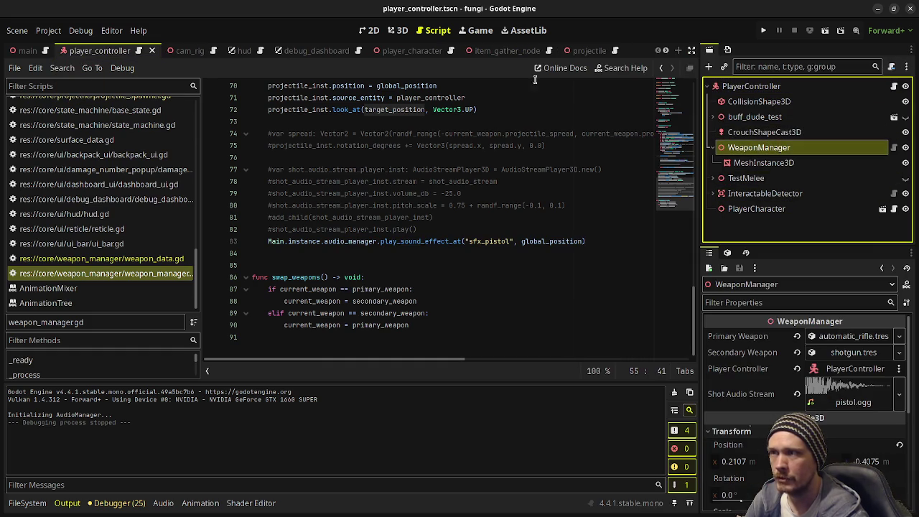
left_click(395, 31)
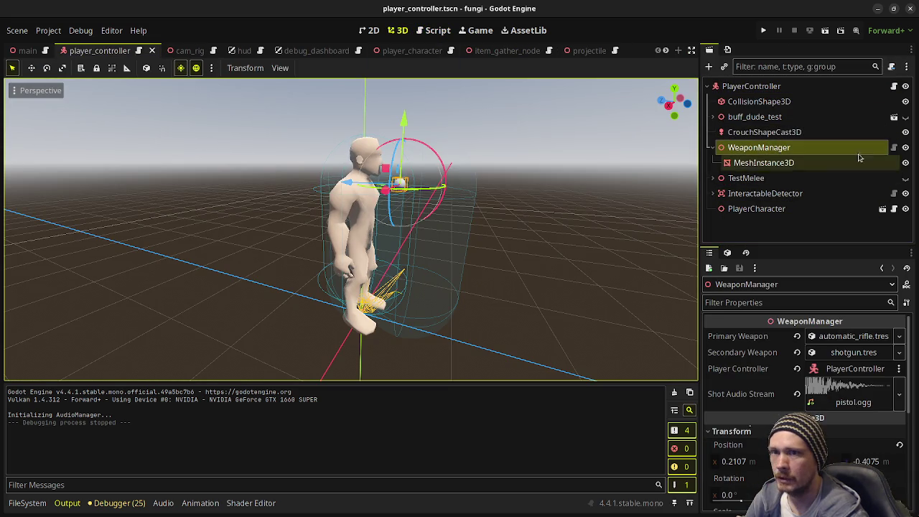
left_click(892, 147)
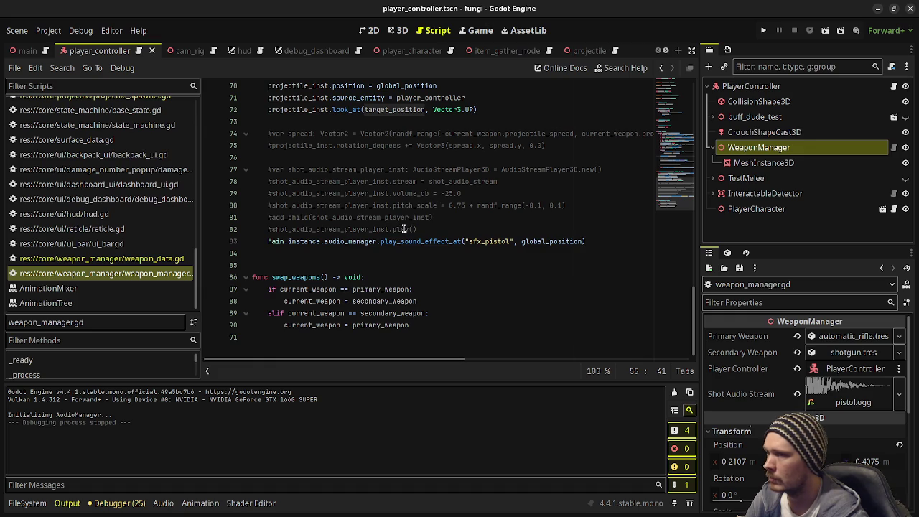
scroll(404, 229, "up", 8)
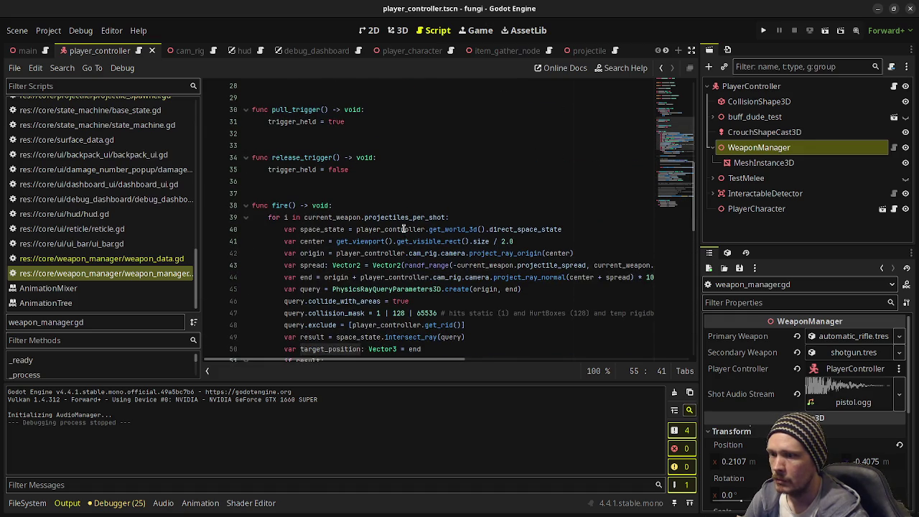
Browse FileSystem to res://data/weapons and inspect shotgun.tres's Projectile Spread of 30.0
left_click(27, 502)
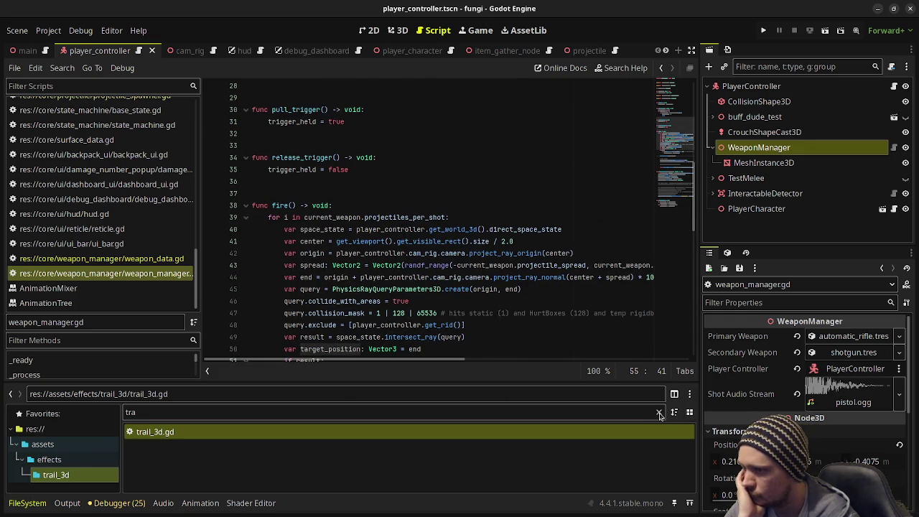
left_click(658, 414)
scroll(80, 461, "down", 5)
scroll(80, 461, "down", 8)
scroll(81, 462, "down", 5)
left_click(57, 482)
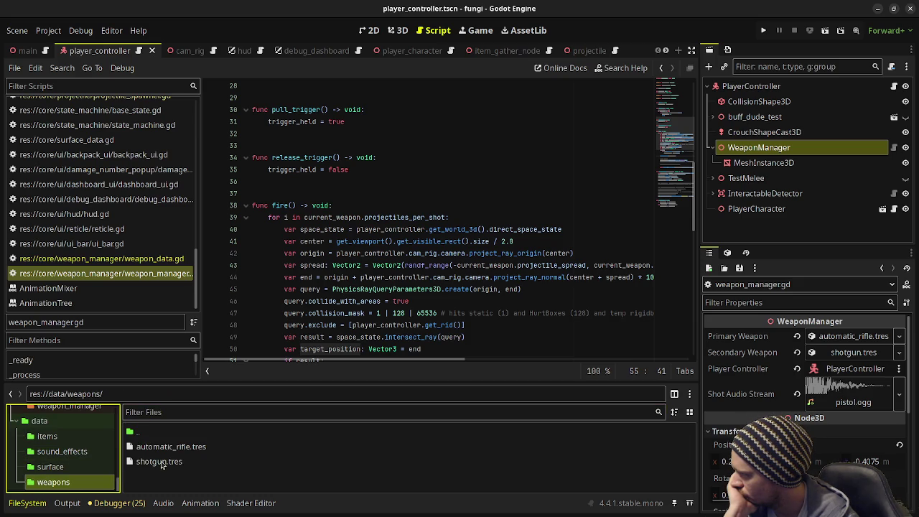
left_click(153, 461)
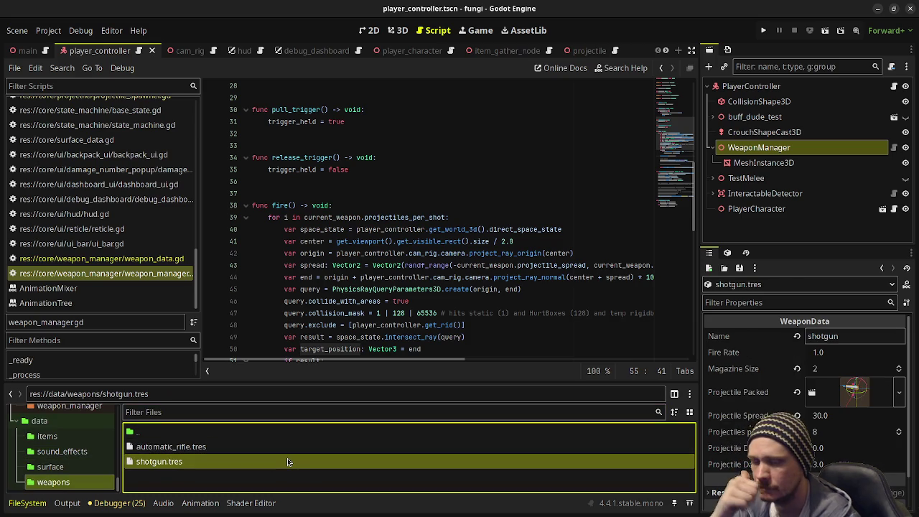
left_click(754, 416)
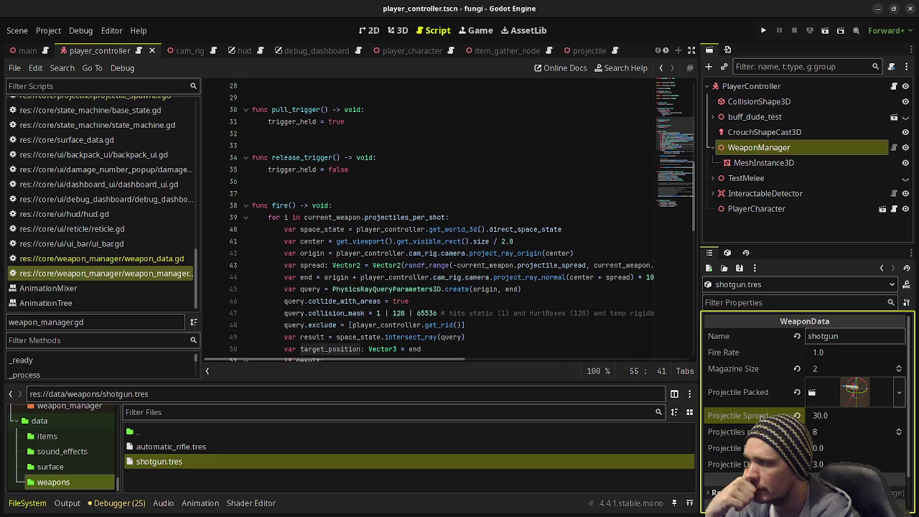
Search all project files for 'projectile_spread' and review the results list
left_click(66, 69)
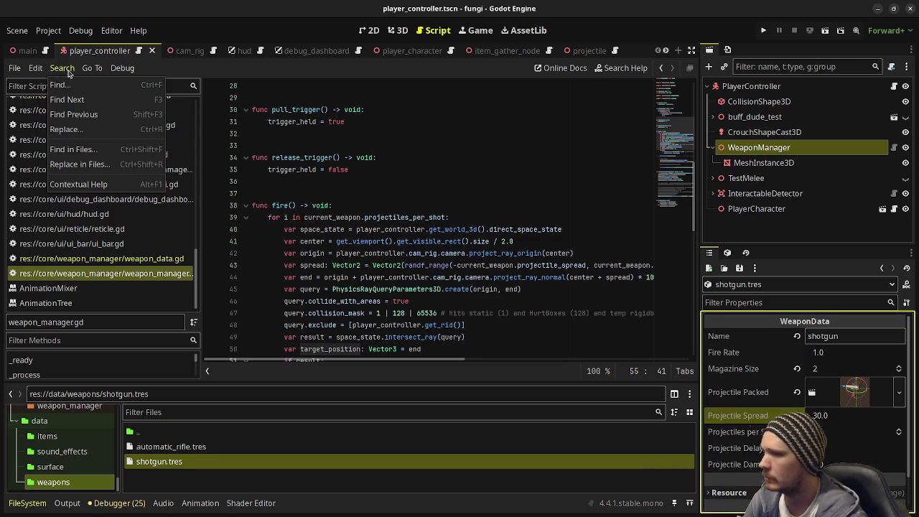
left_click(96, 151)
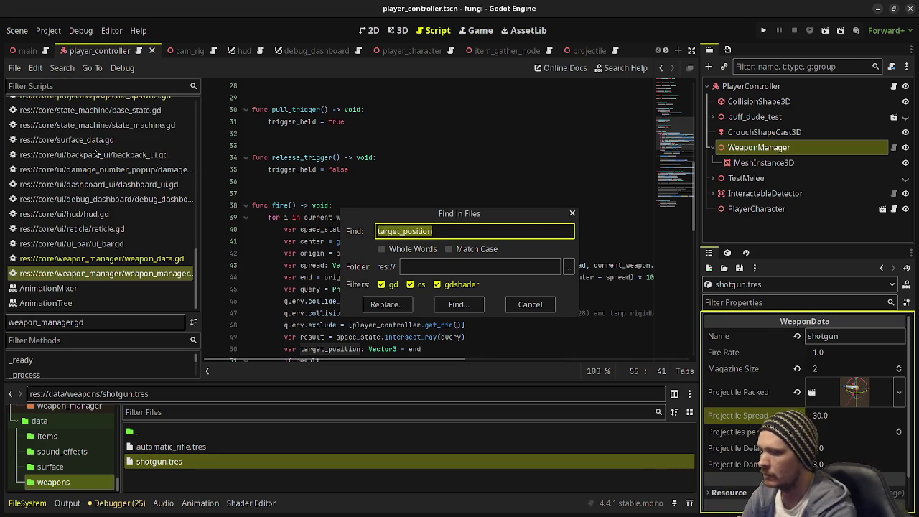
type("projectile_spread")
key("Return")
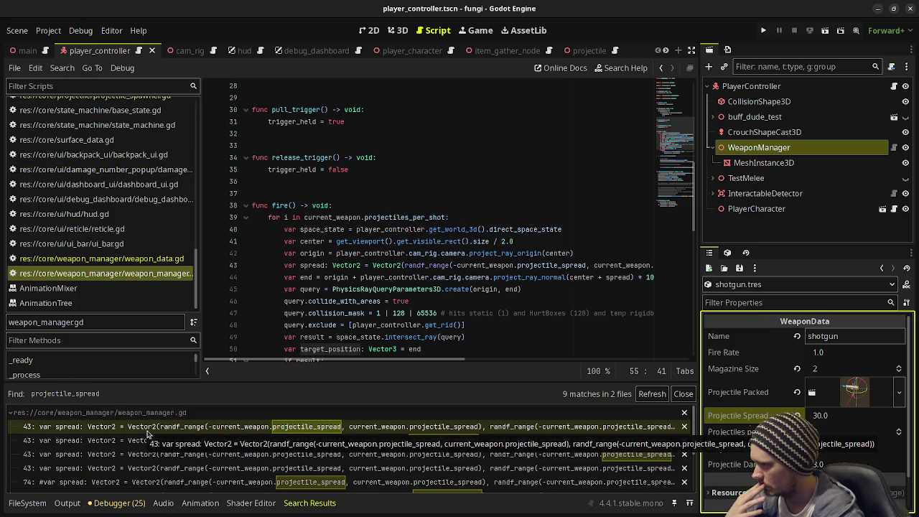
scroll(391, 296, "down", 3)
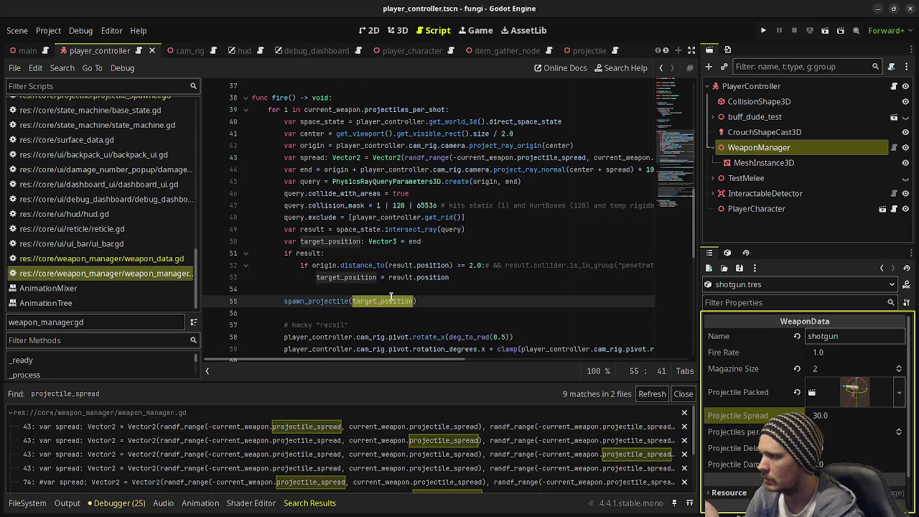
scroll(391, 297, "down", 6)
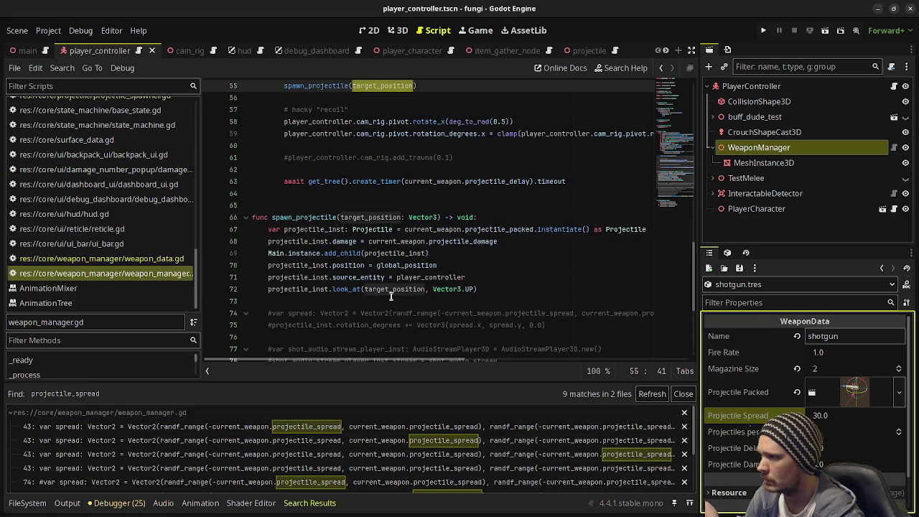
scroll(391, 296, "down", 5)
scroll(391, 296, "up", 14)
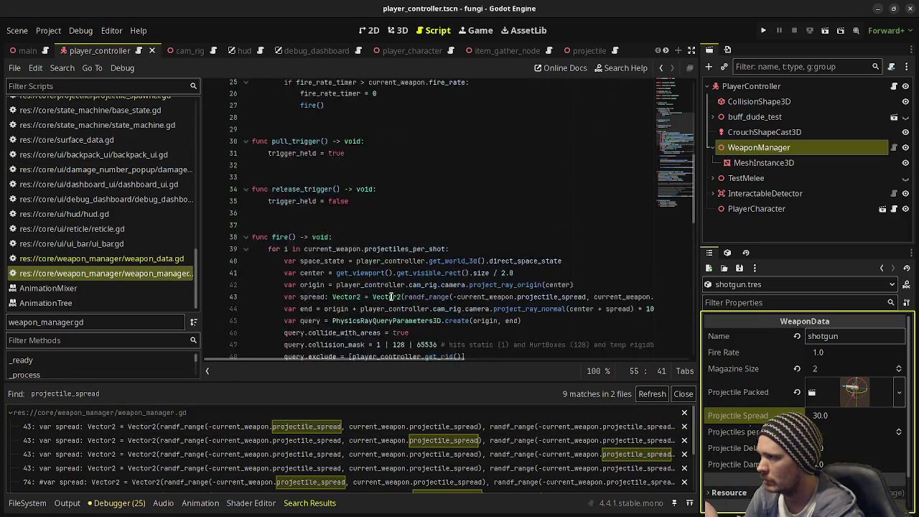
scroll(391, 297, "up", 9)
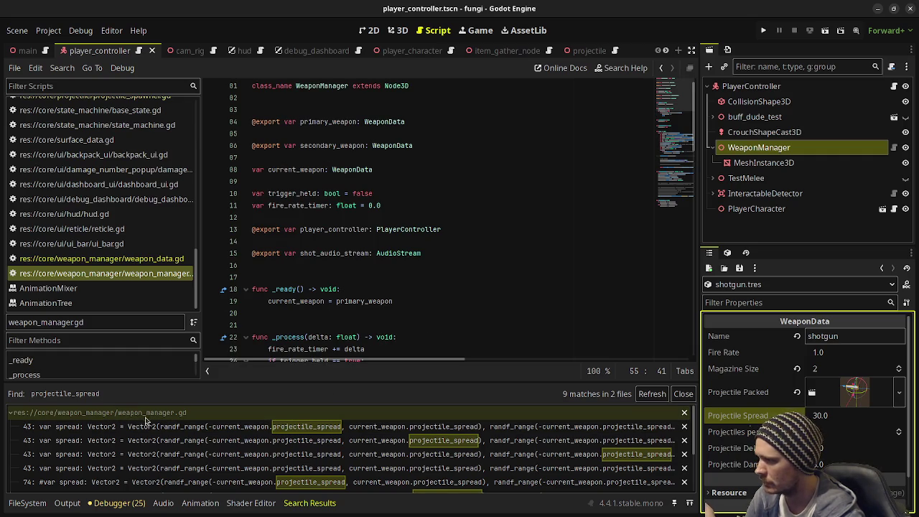
Jump to the line 43 match in full-width distraction-free mode and place the cursor at line 49
left_click(215, 429)
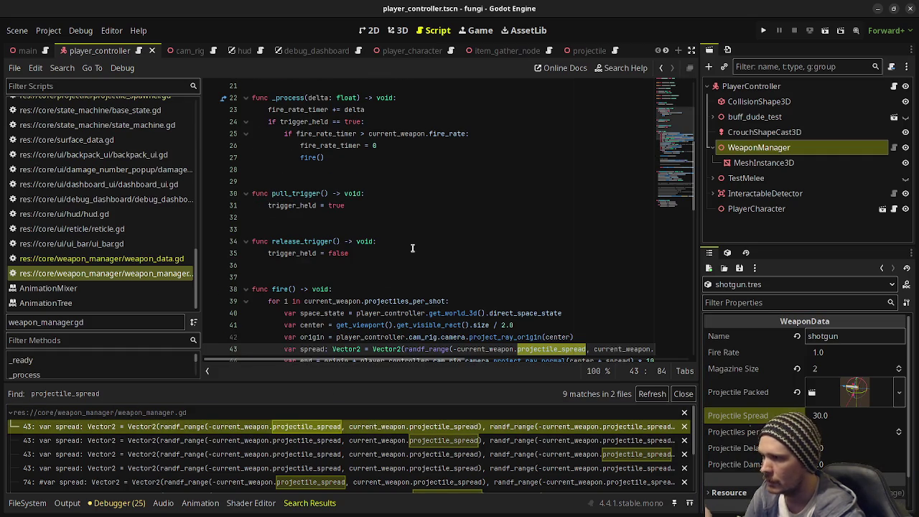
key("ctrl+shift+F11")
scroll(489, 283, "down", 2)
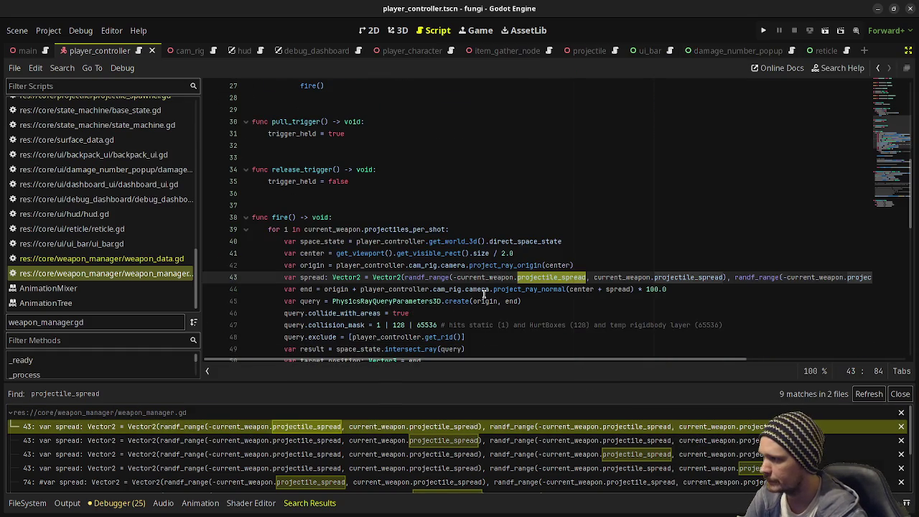
scroll(484, 294, "down", 4)
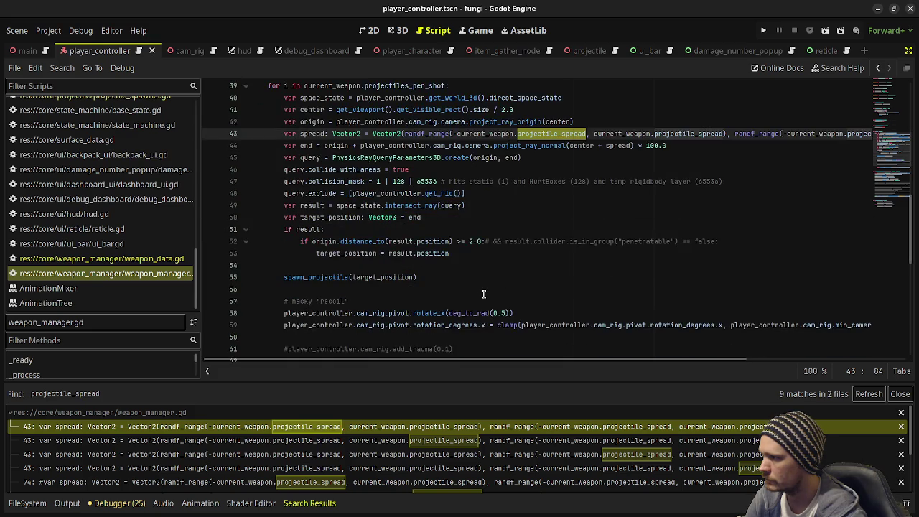
scroll(452, 270, "up", 2)
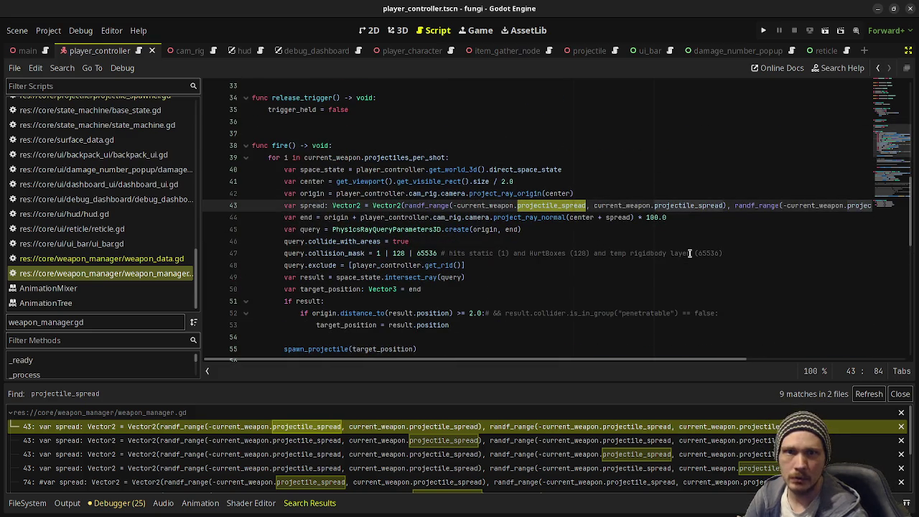
left_click(554, 272)
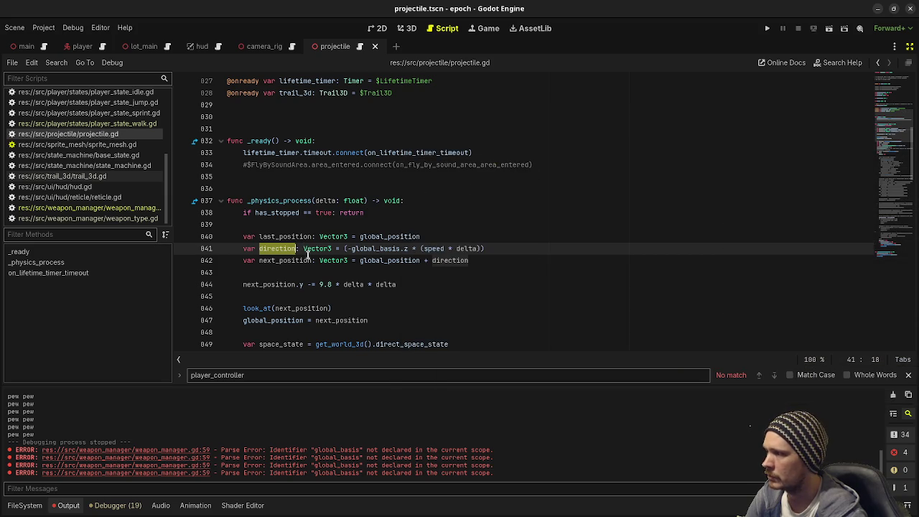
Scroll through projectile.gd's _physics_process movement code
scroll(308, 254, "down", 3)
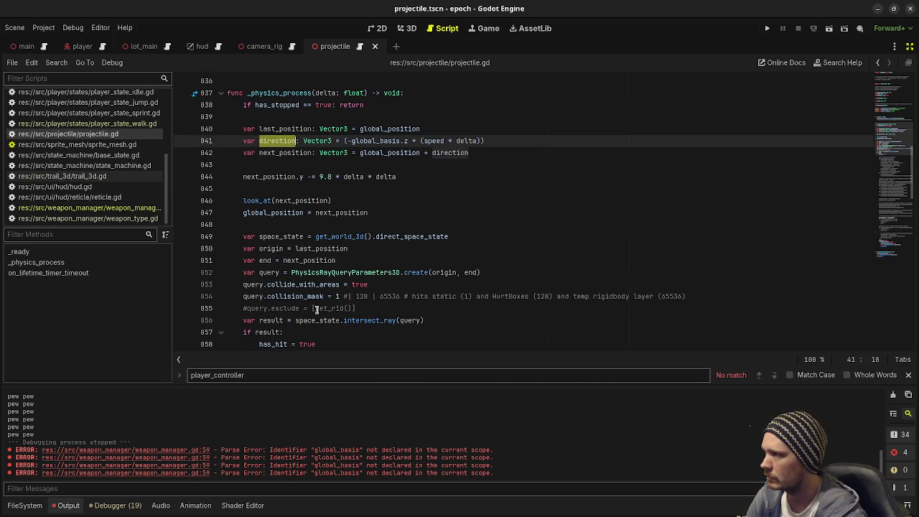
scroll(316, 310, "down", 4)
scroll(315, 310, "up", 10)
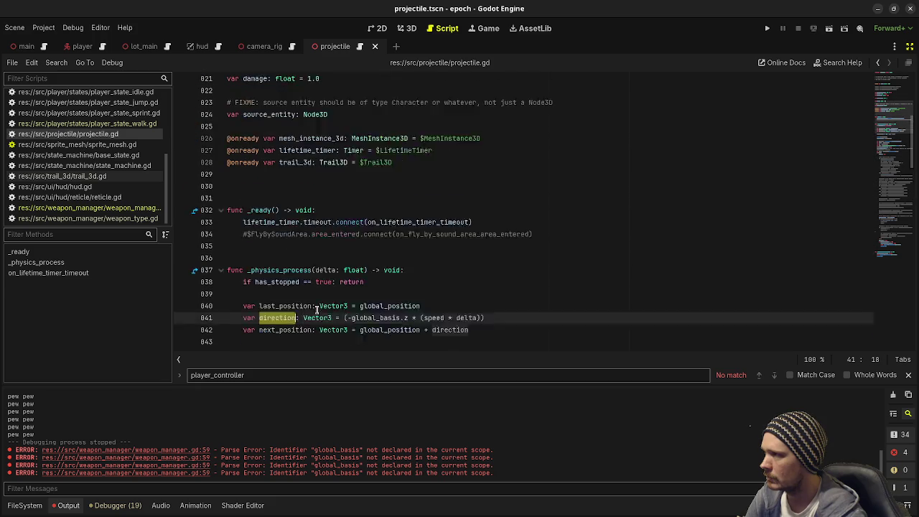
scroll(315, 310, "down", 5)
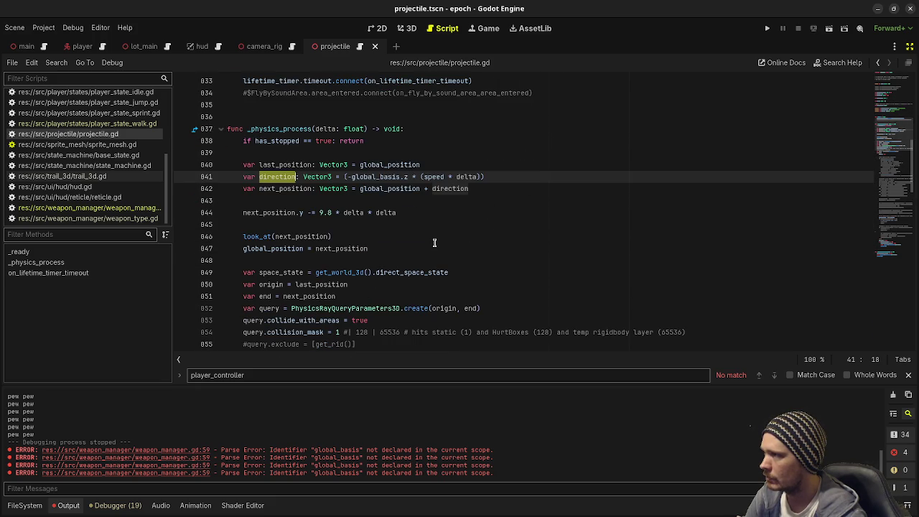
Return to weapon_manager.gd and place the cursor at the end of line 855 in the fire loop
left_click(86, 207)
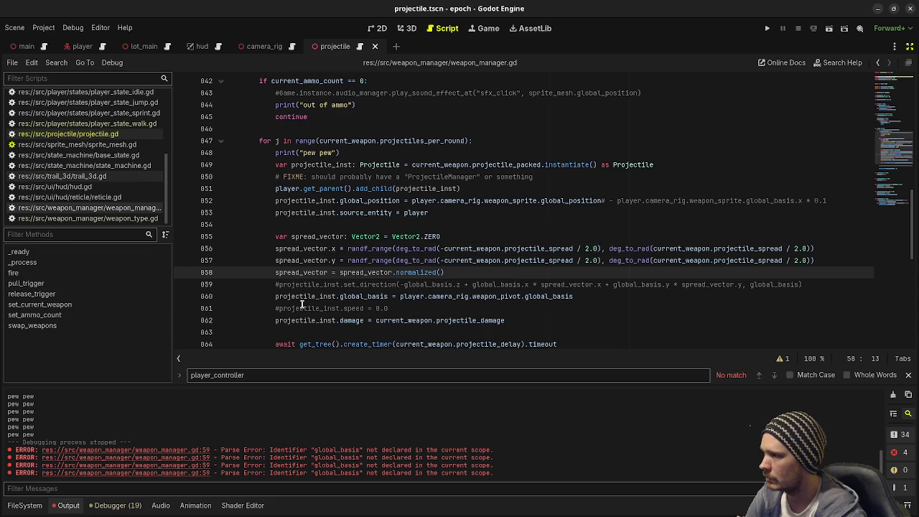
scroll(302, 303, "up", 1)
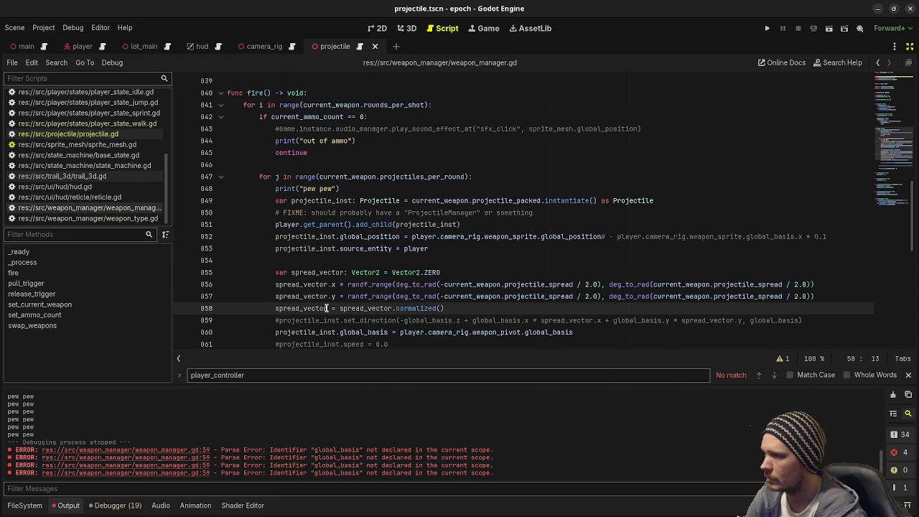
scroll(327, 308, "down", 1)
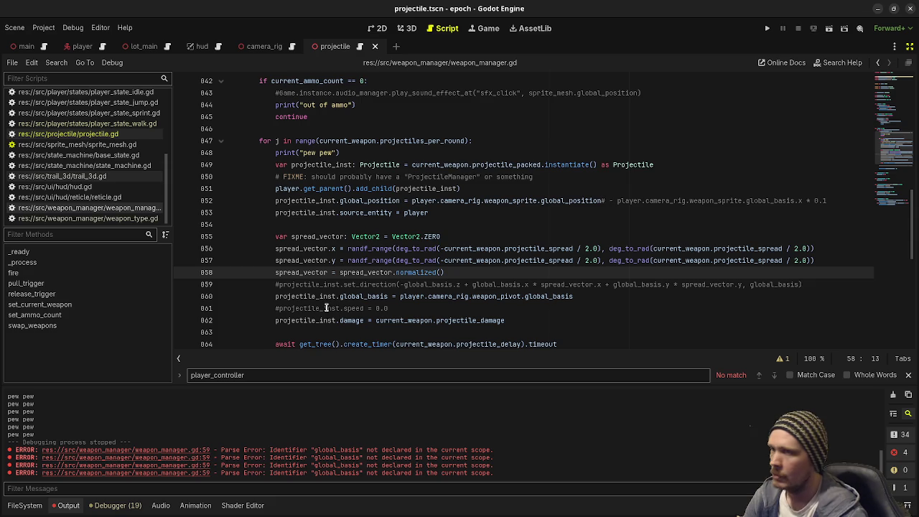
left_click(538, 238)
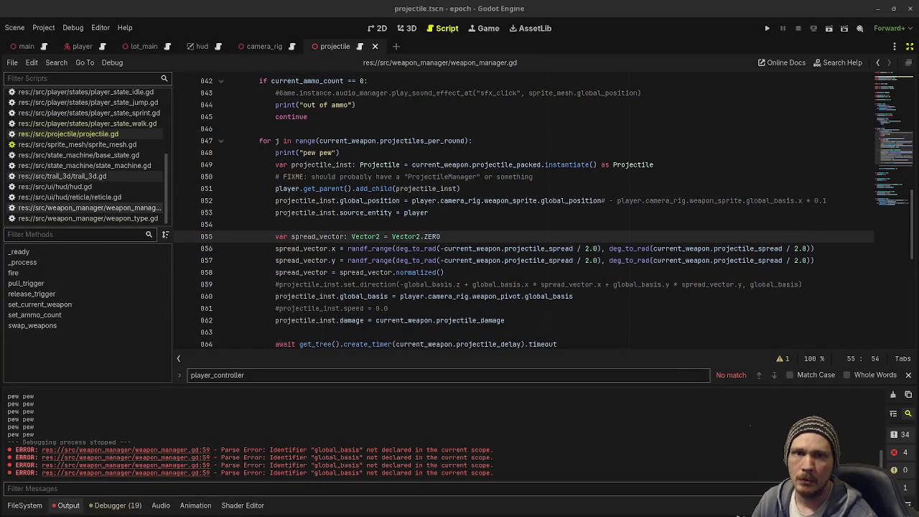
left_click(455, 261)
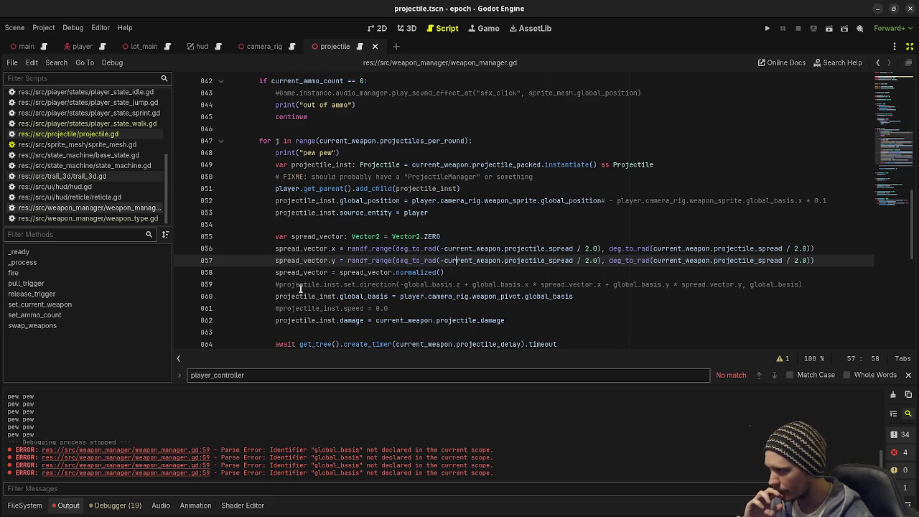
Comment out the global_basis assignment on line 860 and uncomment the set_direction line 859
left_click(273, 297)
type("#")
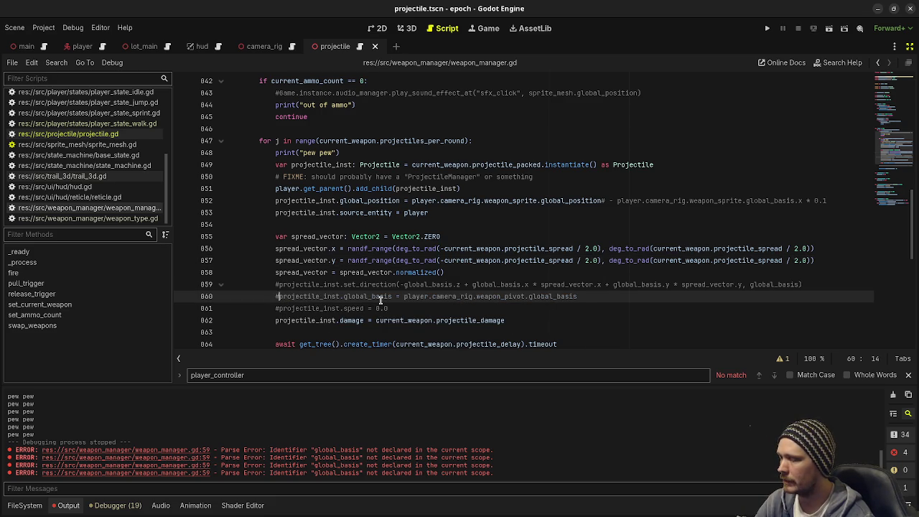
left_click(280, 284)
key("BackSpace")
Insert a new blank line after the normalized() line 858
scroll(470, 211, "up", 6)
scroll(377, 94, "up", 8)
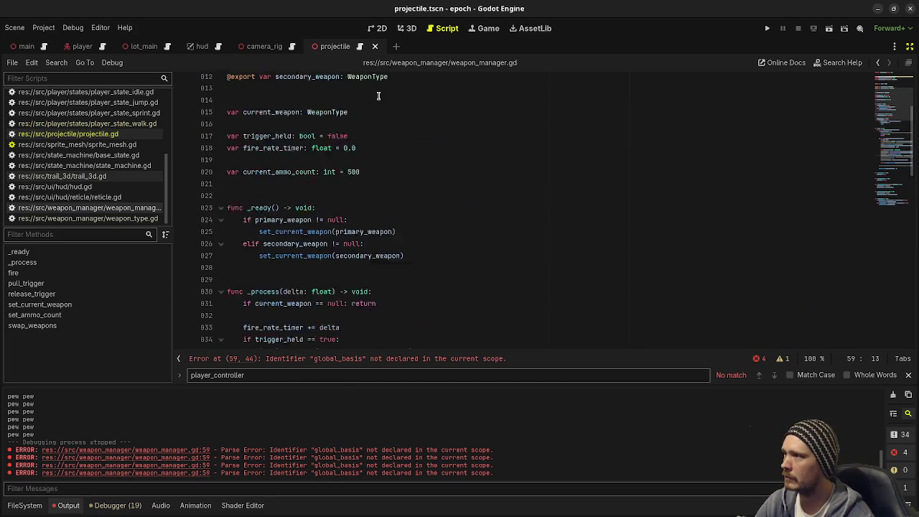
scroll(373, 84, "down", 2)
scroll(373, 84, "down", 12)
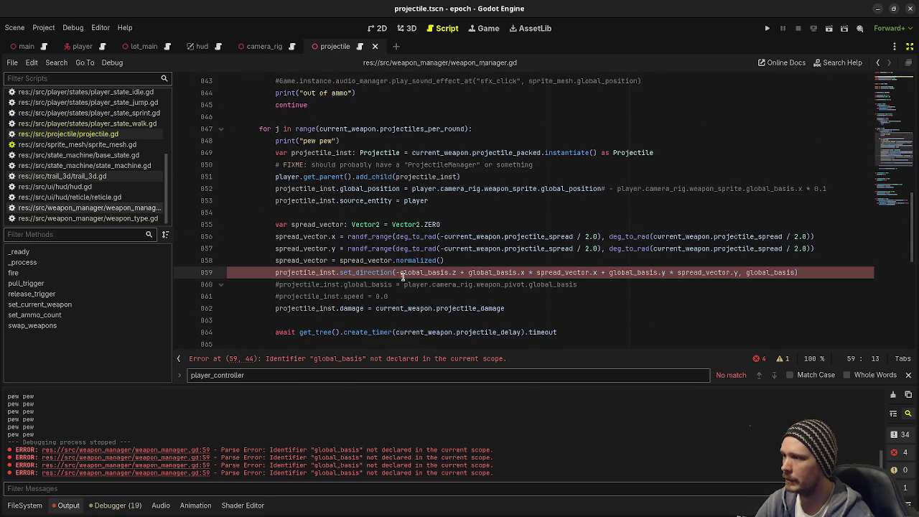
left_click(399, 272)
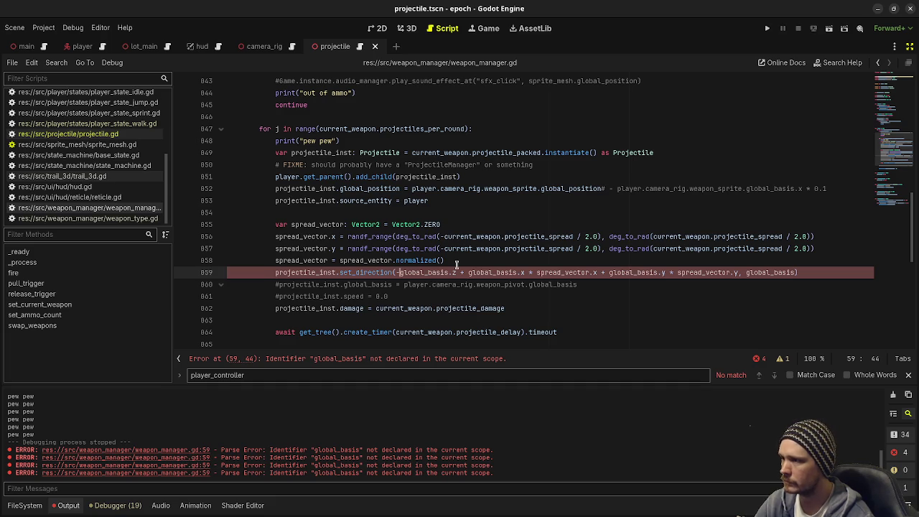
left_click(457, 264)
key("Return")
Declare var b: Basis = player.camera_rig.weapon_sprite.global_basis on the new line
type("var basis:")
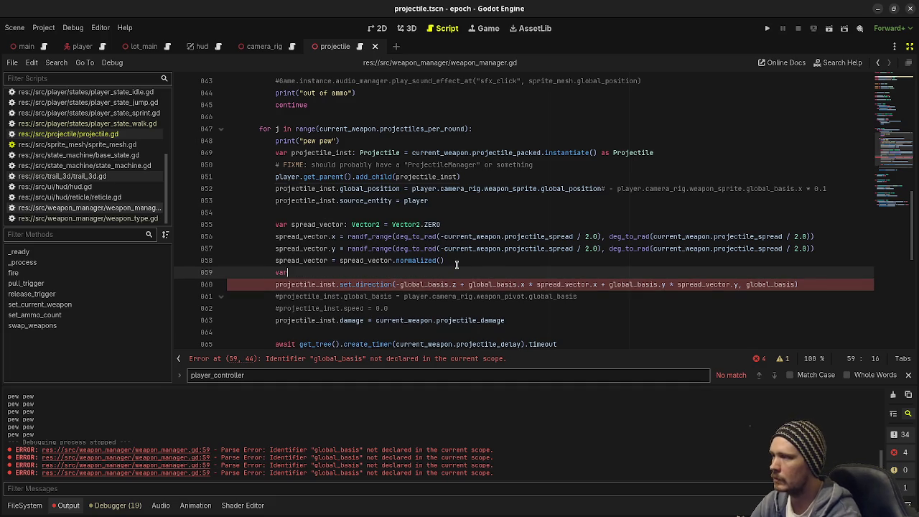
key("BackSpace")
key("BackSpace")
key("BackSpace")
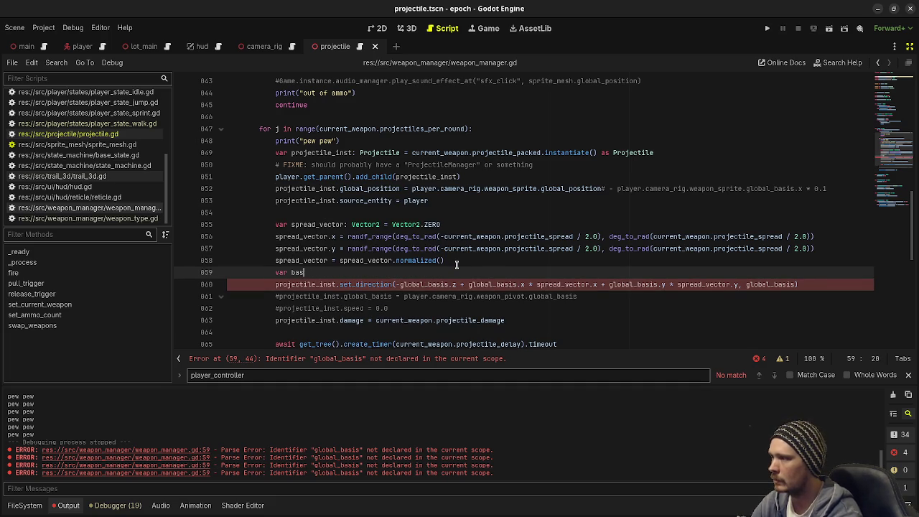
type(": Basis = ")
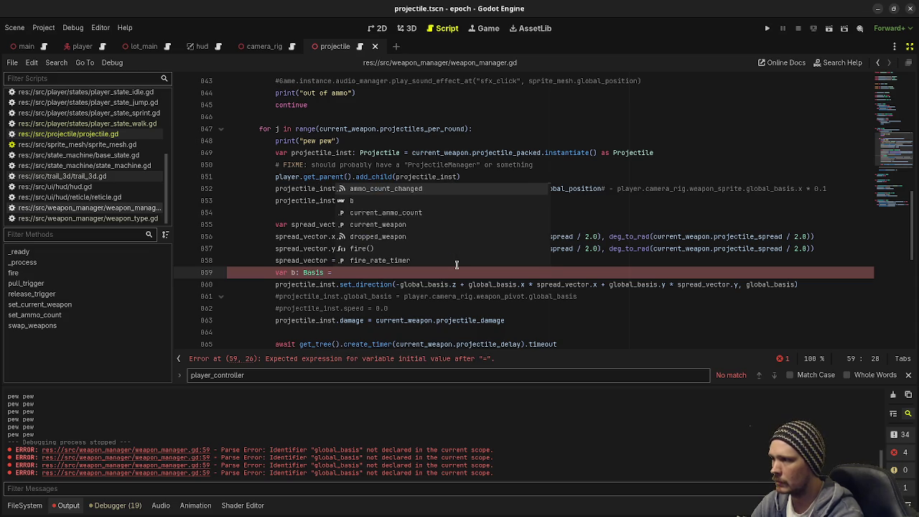
type("player.camera_rig.")
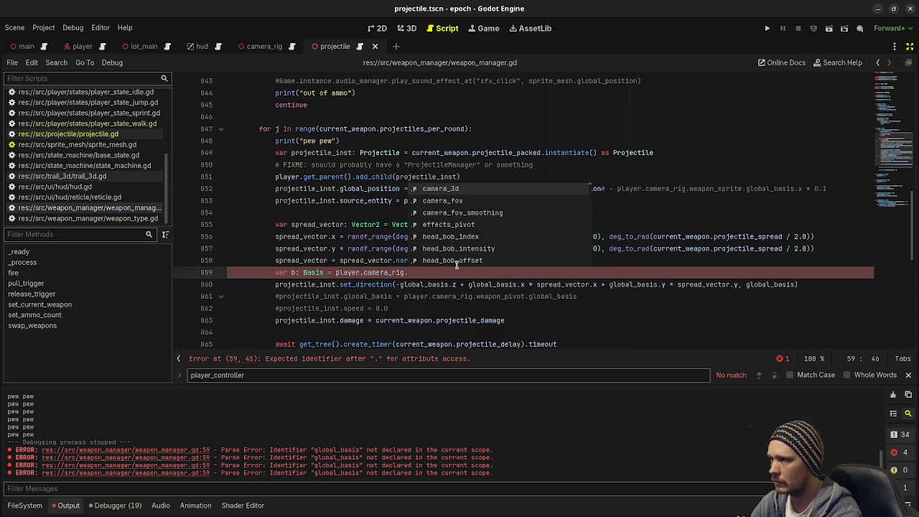
type("weapon_pivot")
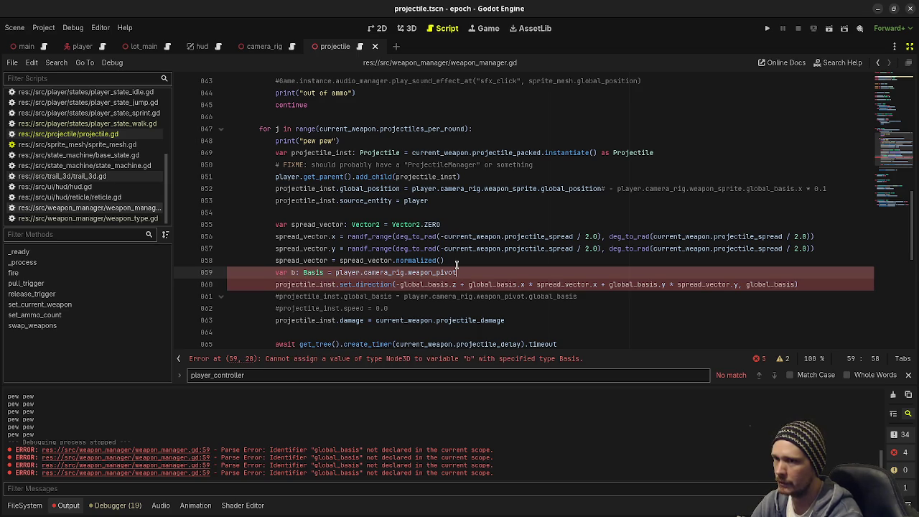
key("BackSpace")
key("BackSpace")
key("BackSpace")
key("BackSpace")
key("BackSpace")
type("sprite")
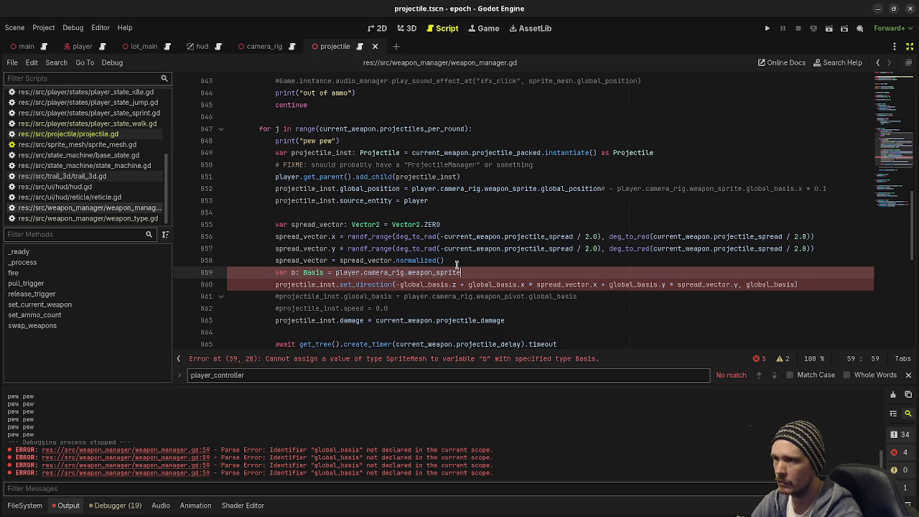
type(".global")
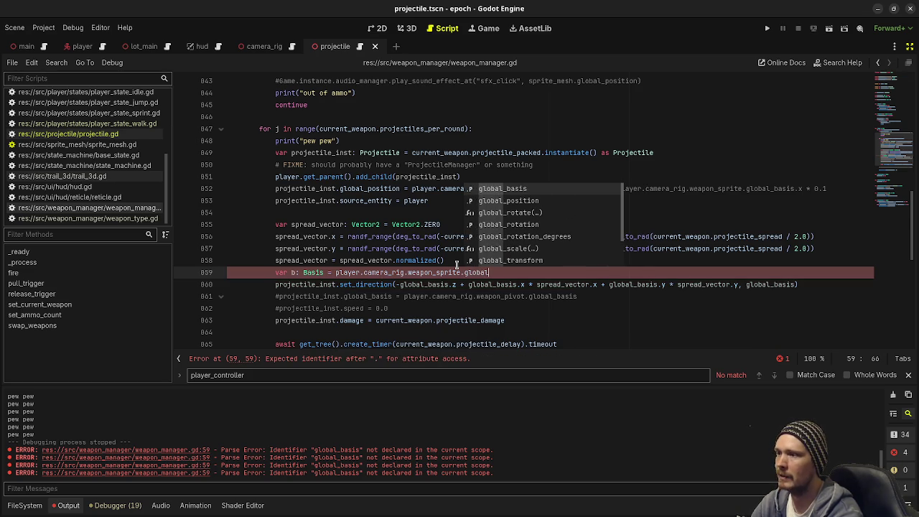
type("_basis.x")
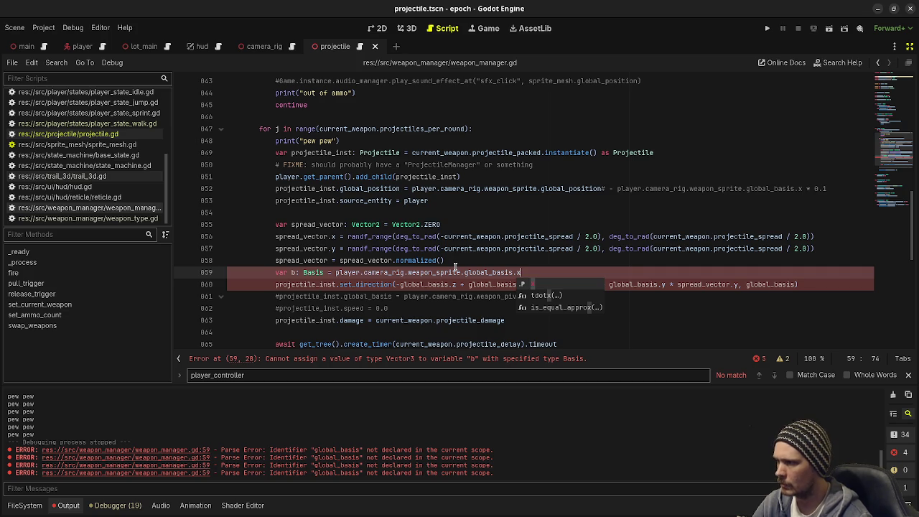
mouse_move(454, 267)
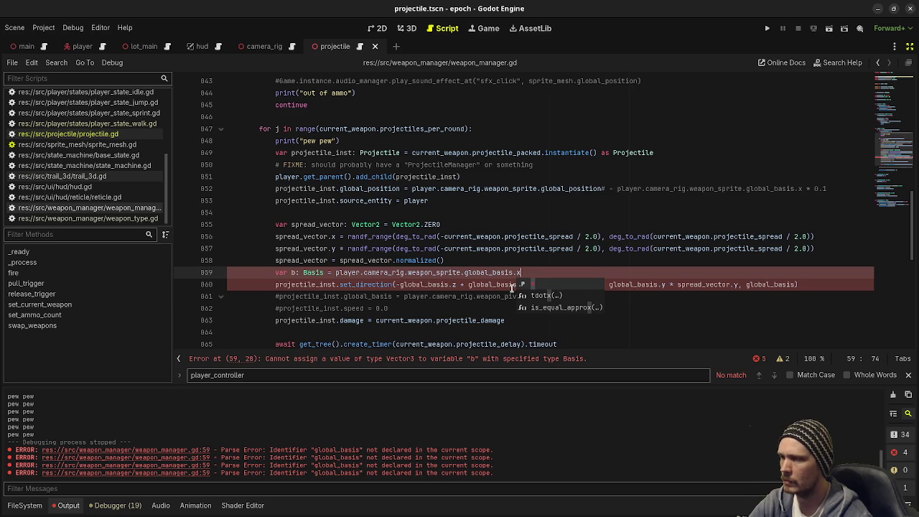
key("BackSpace")
key("BackSpace")
Try substituting b into the set_direction call, then undo back to the original global_basis
left_click(408, 284)
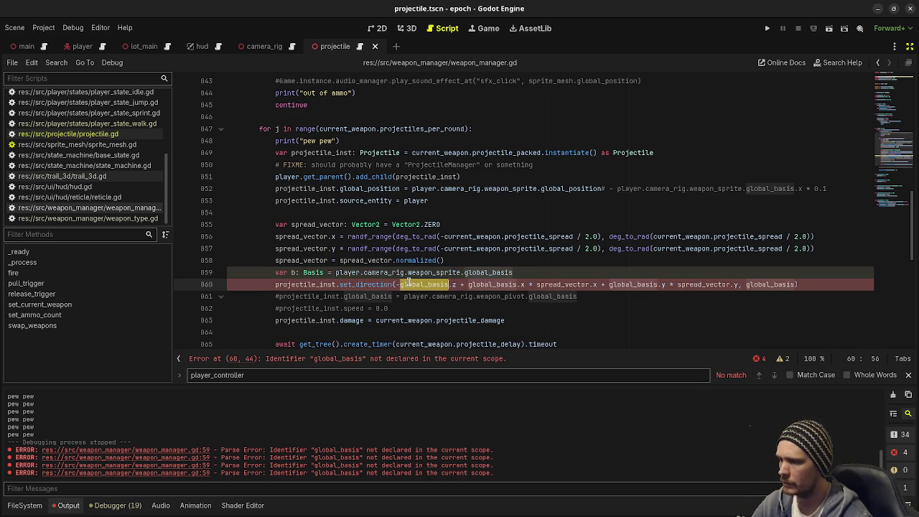
type("b")
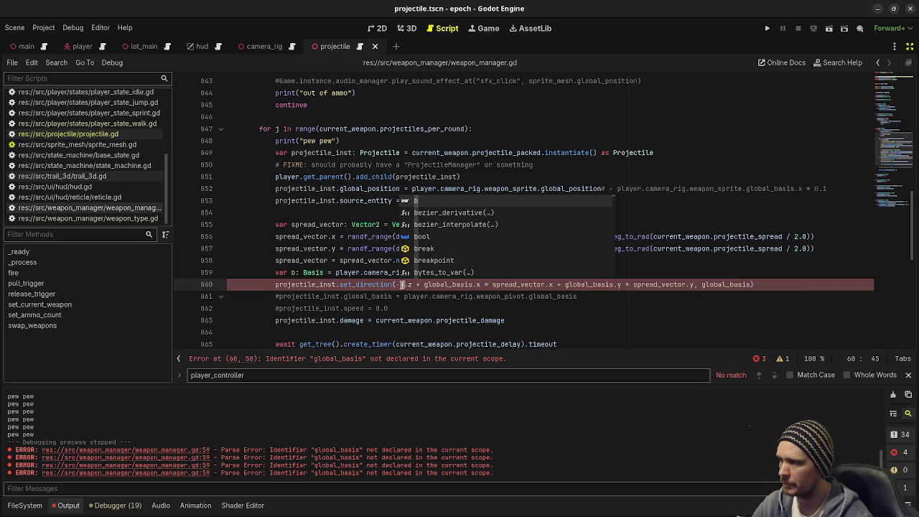
key("Escape")
left_click_drag(413, 284, 396, 284)
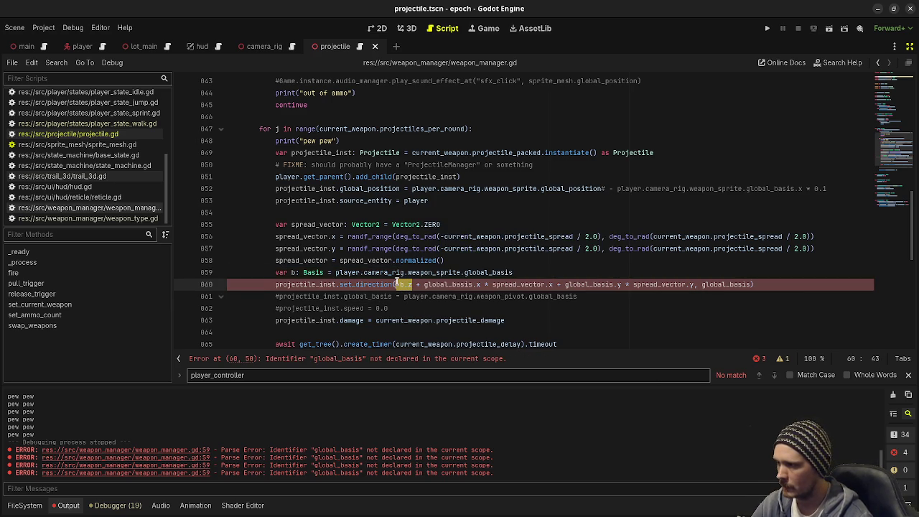
type("bx")
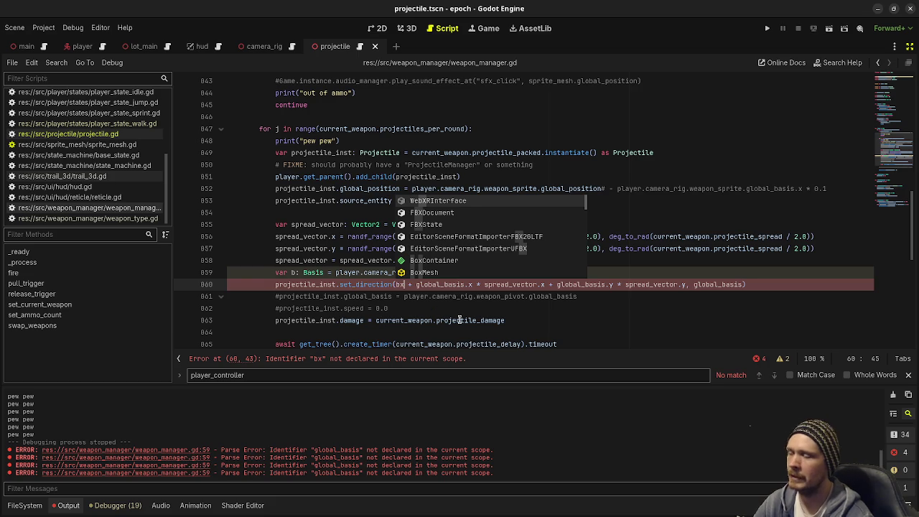
key("ctrl+z")
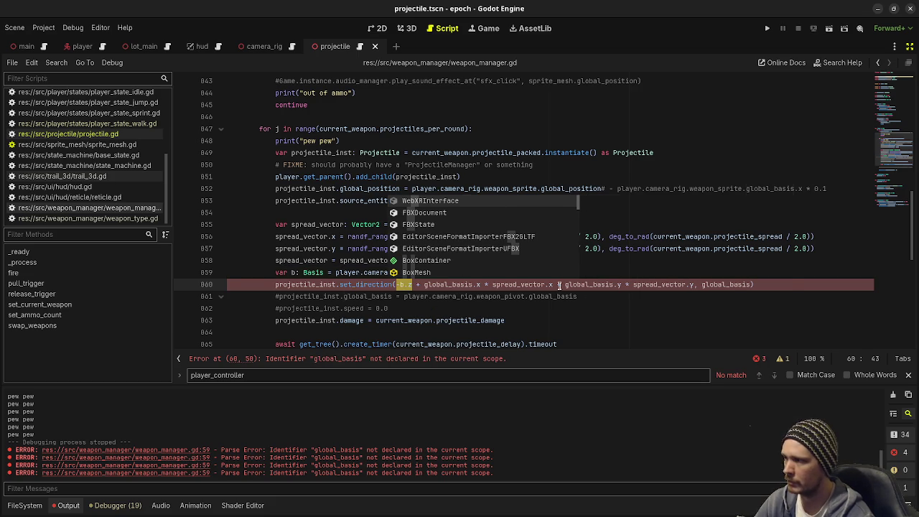
key("ctrl+z")
key("ctrl+z")
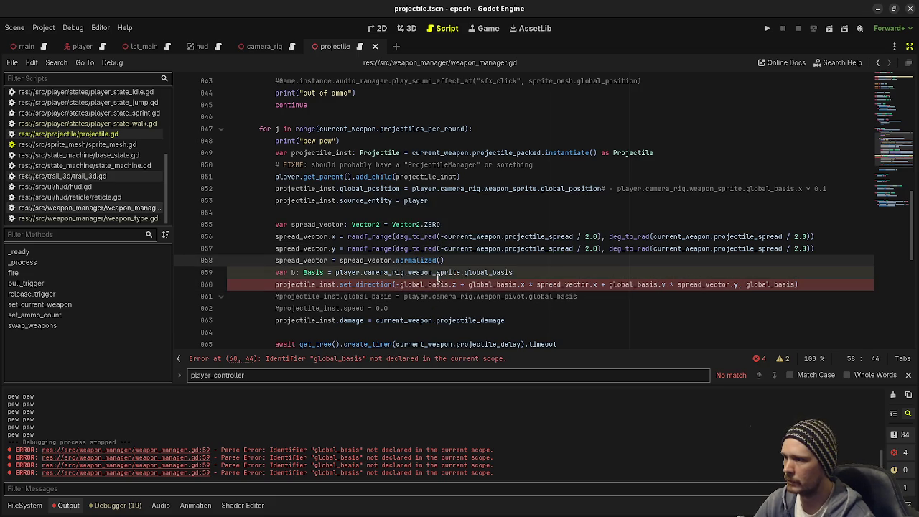
Change b's source from weapon_sprite to weapon_pivot
left_click(446, 271)
key("BackSpace")
key("BackSpace")
key("BackSpace")
type("pivot")
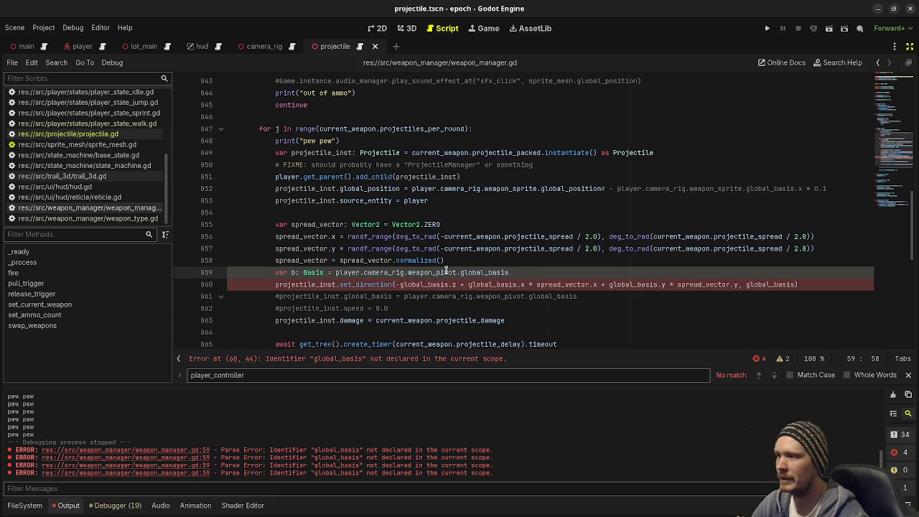
Replace all four global_basis references on line 860 with b
left_click(418, 286)
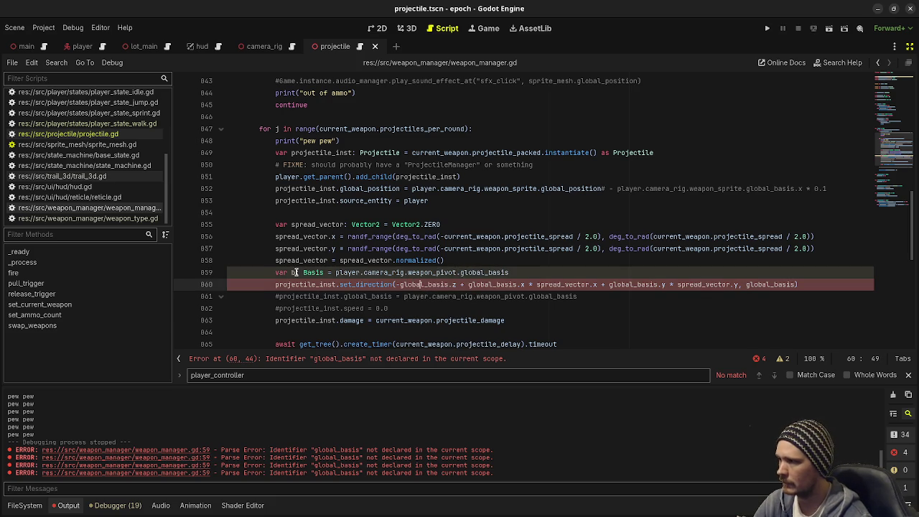
double_click(425, 284)
type("b")
left_click(452, 284)
double_click(453, 284)
type("b")
double_click(549, 284)
type("b")
double_click(640, 284)
type("b")
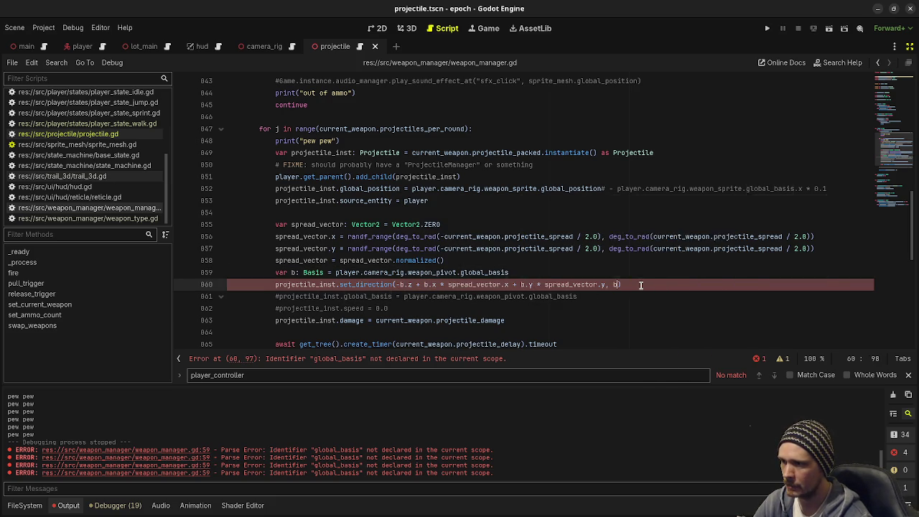
Open projectile.gd and scroll through its raycast collision and hit-handling code
left_click(108, 134)
scroll(376, 228, "down", 15)
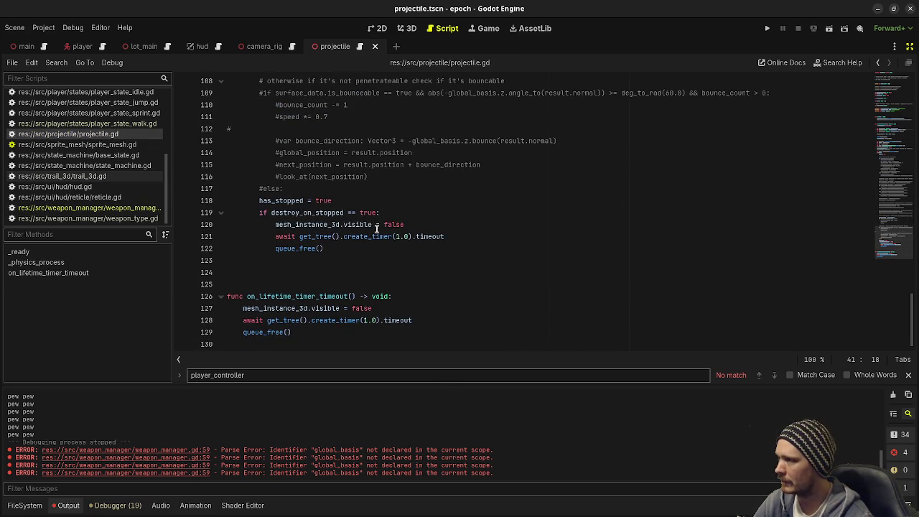
scroll(376, 228, "up", 17)
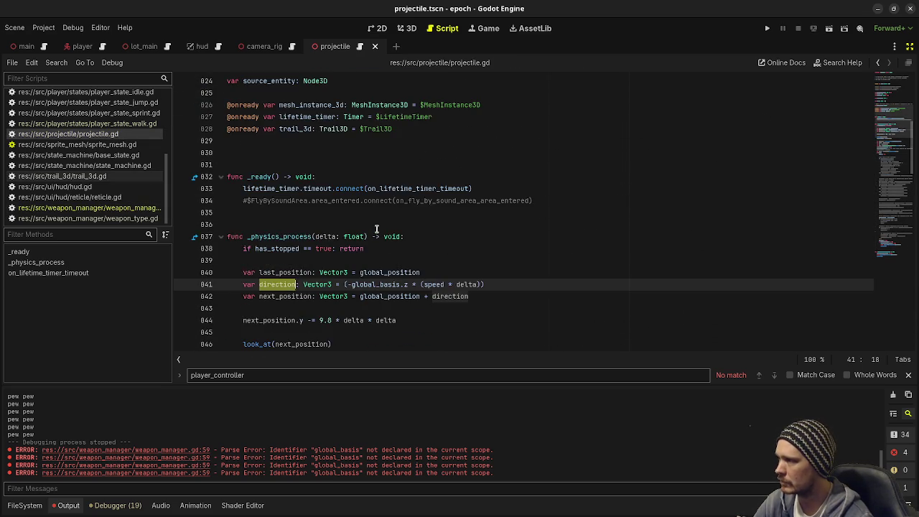
scroll(376, 228, "down", 6)
scroll(377, 229, "up", 3)
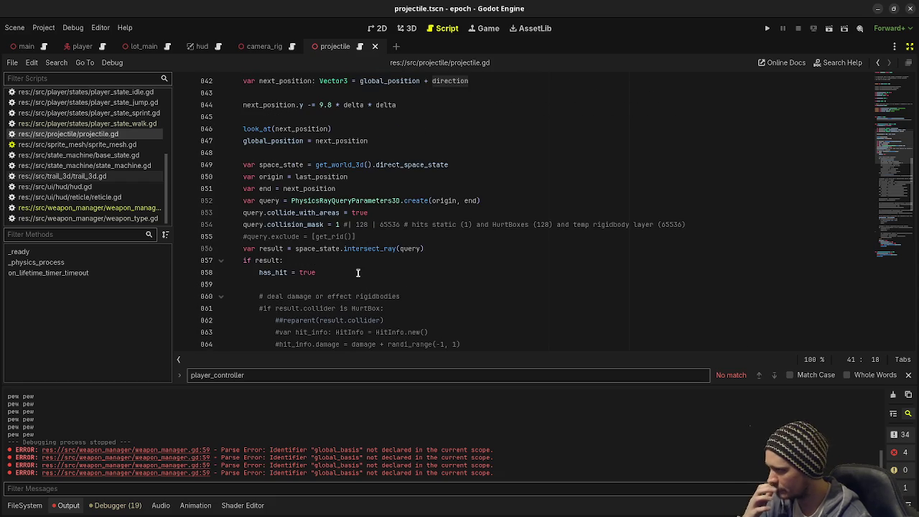
scroll(357, 273, "down", 15)
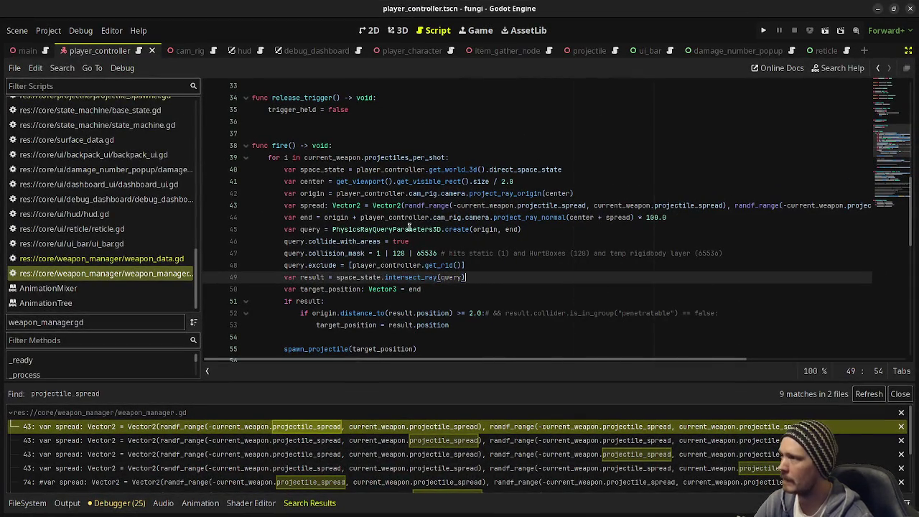
scroll(352, 146, "down", 12)
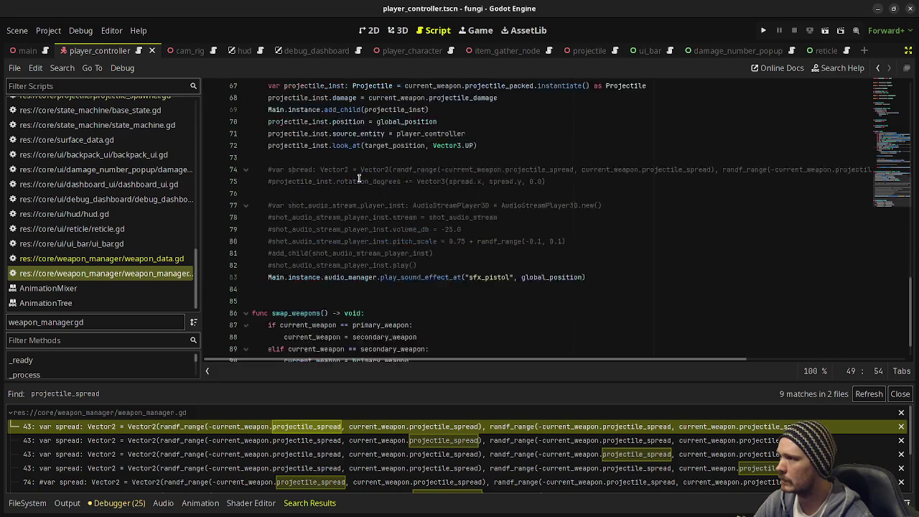
scroll(93, 184, "up", 3)
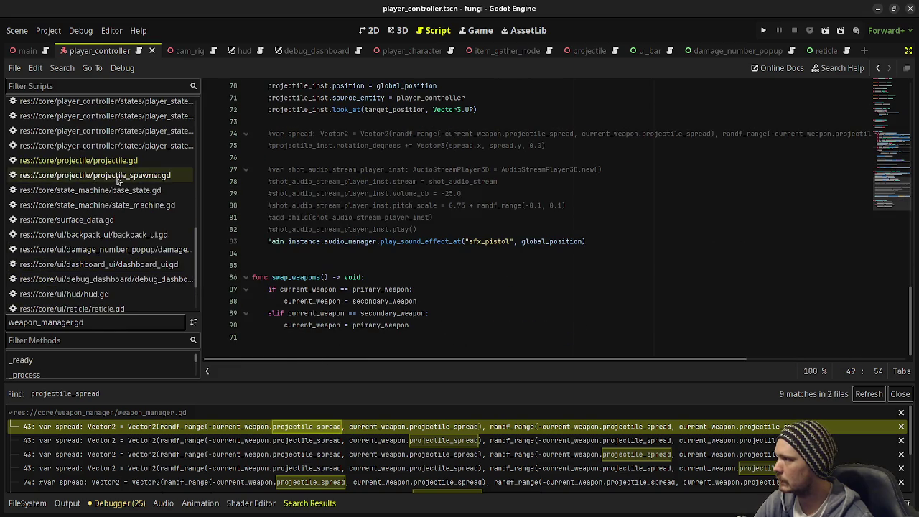
left_click(94, 175)
scroll(398, 233, "up", 3)
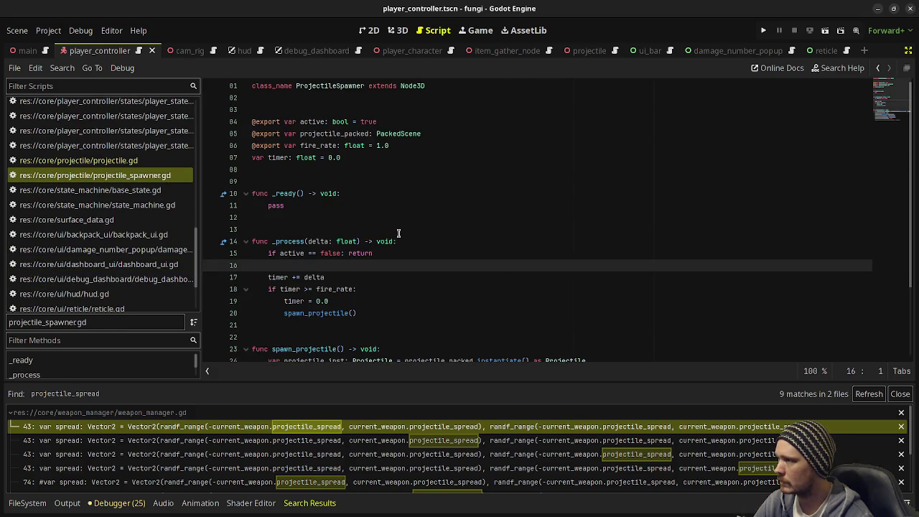
left_click(147, 160)
scroll(374, 230, "down", 5)
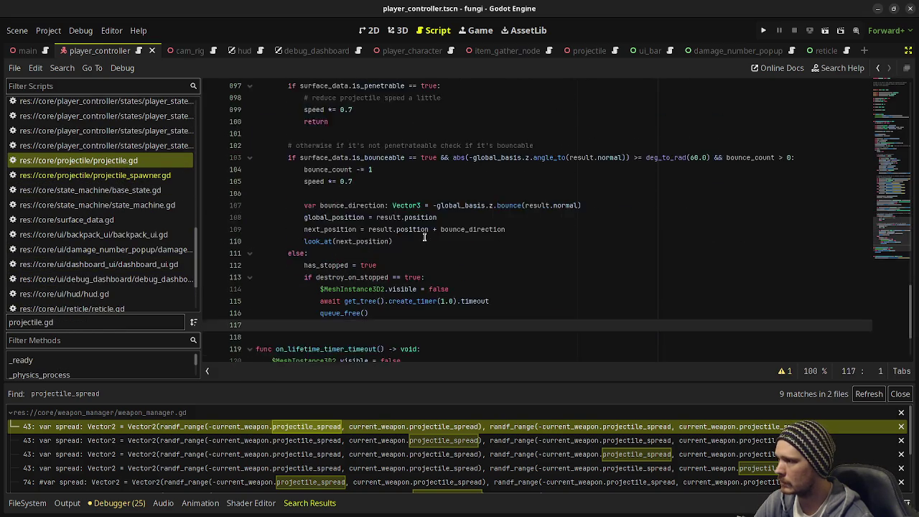
scroll(326, 289, "up", 20)
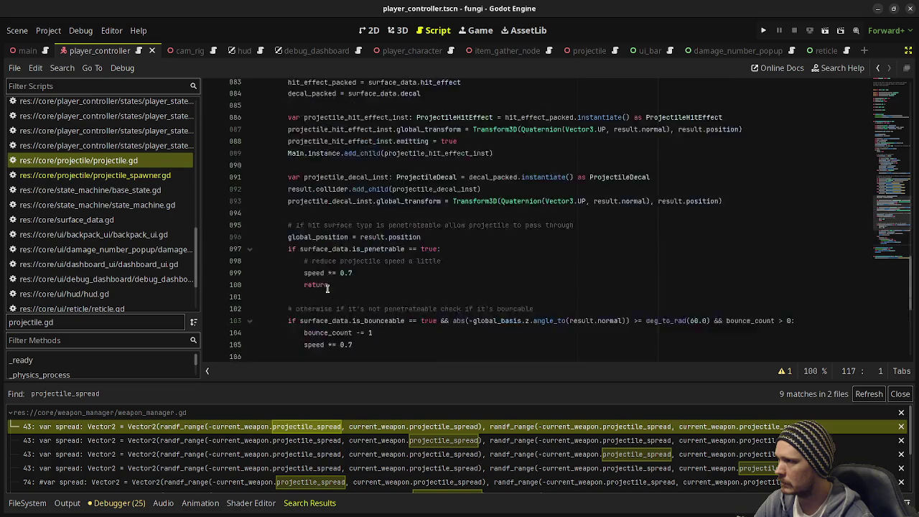
scroll(327, 288, "down", 4)
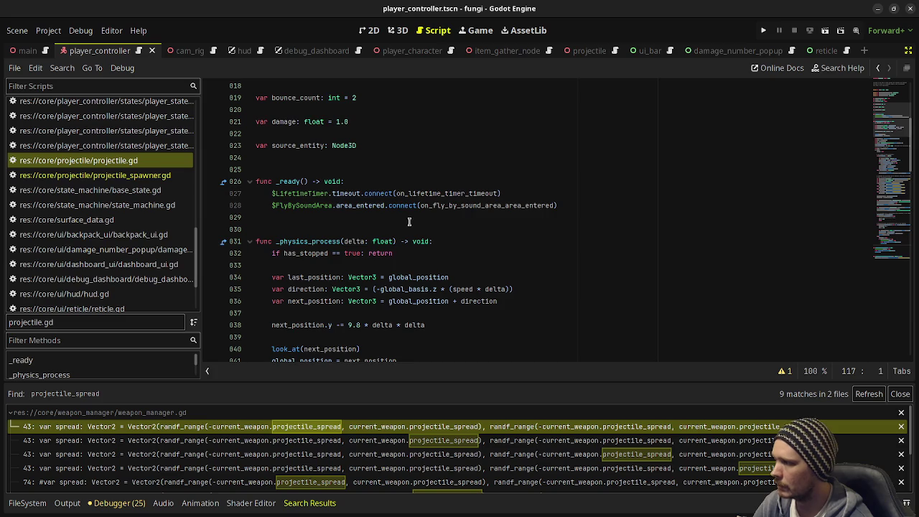
scroll(399, 239, "down", 1)
mouse_move(333, 314)
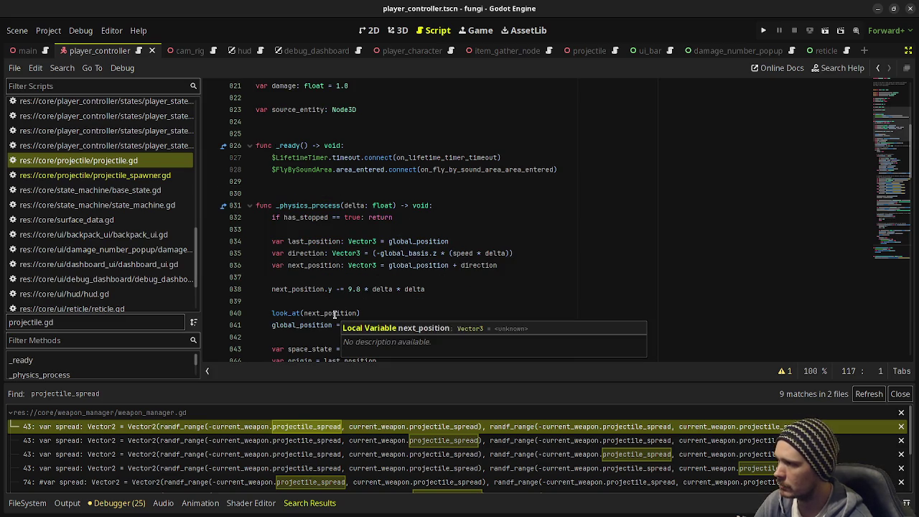
double_click(310, 252)
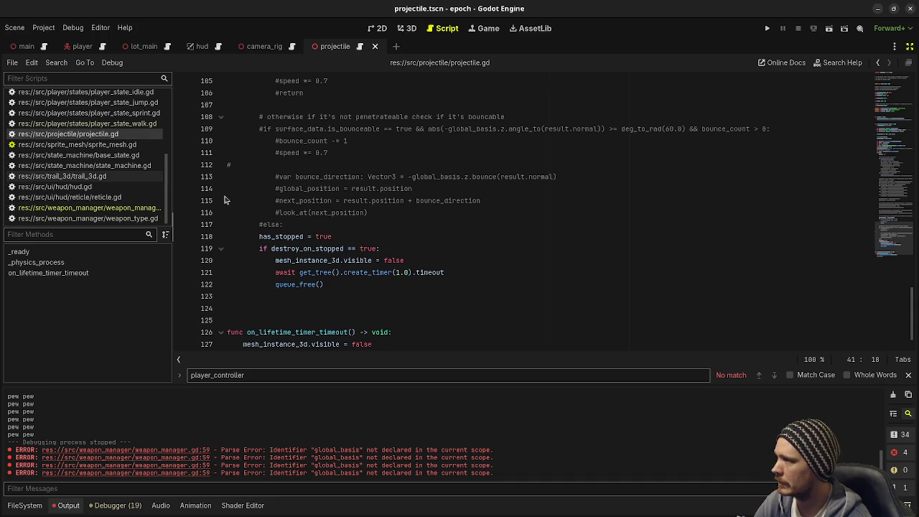
Scroll projectile.gd to the top, reopen weapon_manager.gd, and place the cursor on set_direction line 860
scroll(340, 258, "up", 5)
scroll(339, 258, "up", 20)
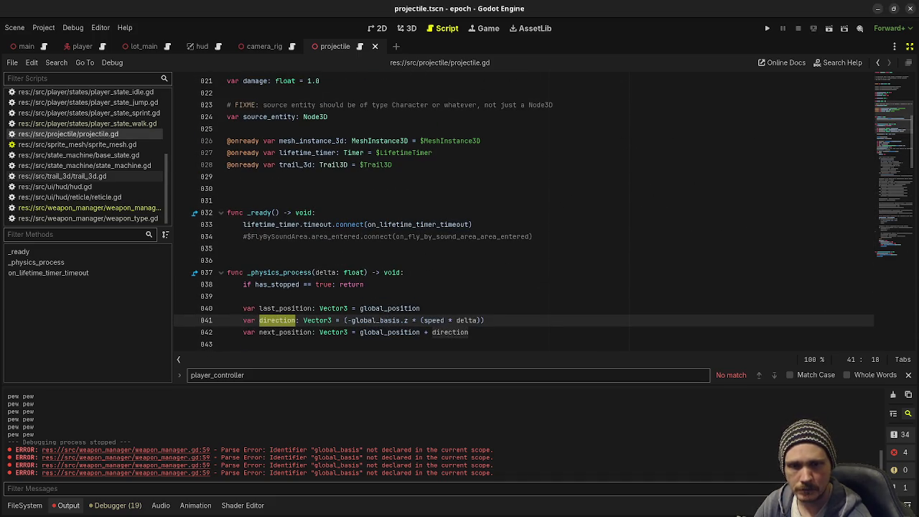
left_click(86, 207)
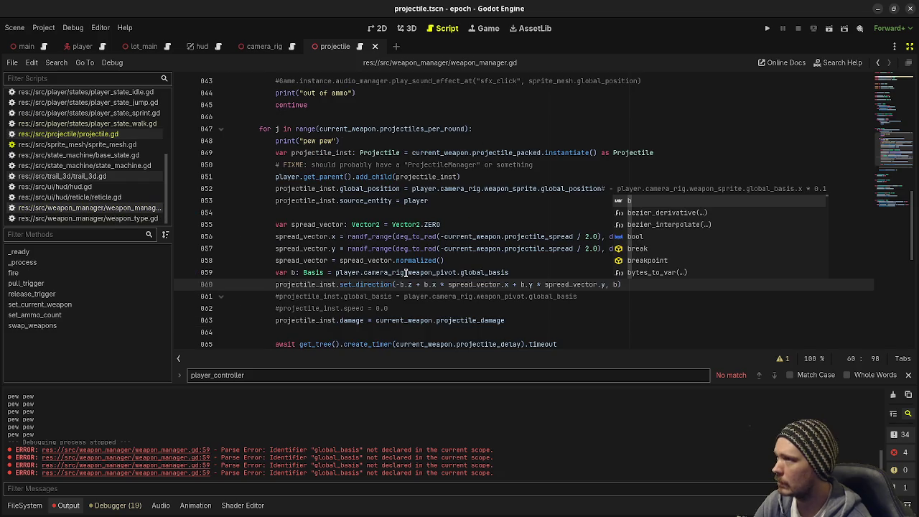
left_click(465, 282)
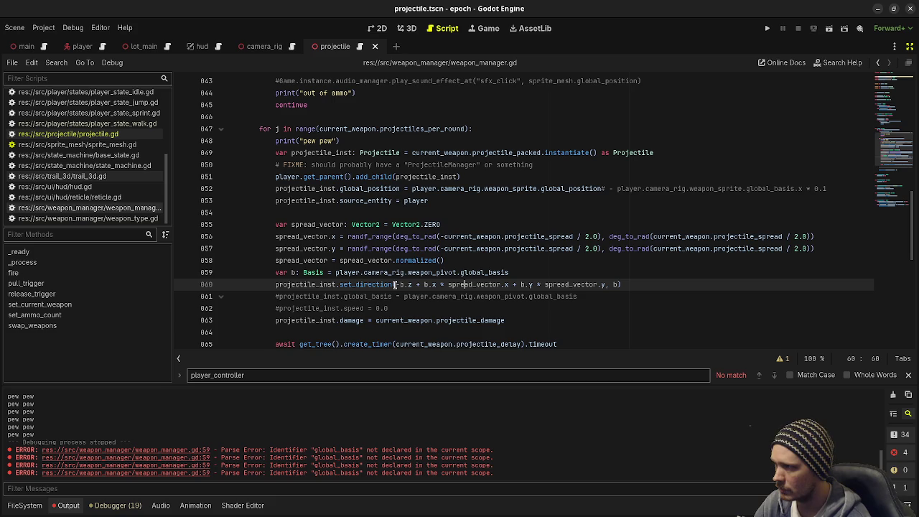
Turn line 860 into var dir: Vector3 = -b.z + b.x * spread_vector.x + b.y * spread_vector.y
key("BackSpace")
key("BackSpace")
key("BackSpace")
left_click(394, 284)
left_click_drag(394, 285, 274, 285)
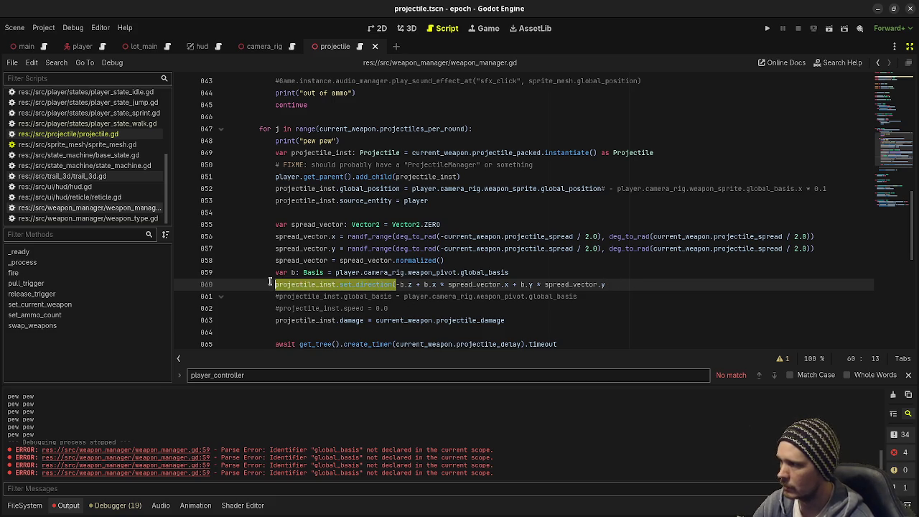
key("BackSpace")
type("var ")
type(" dir: Vector3")
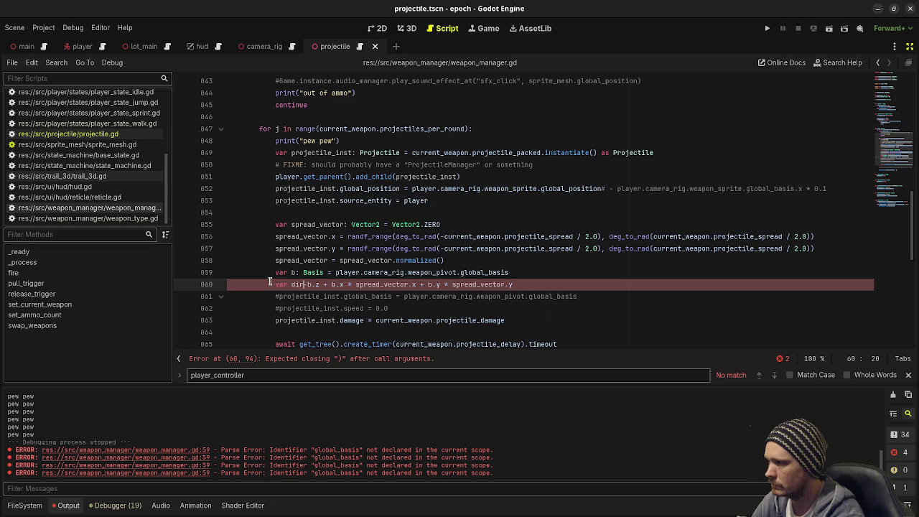
type(" = ")
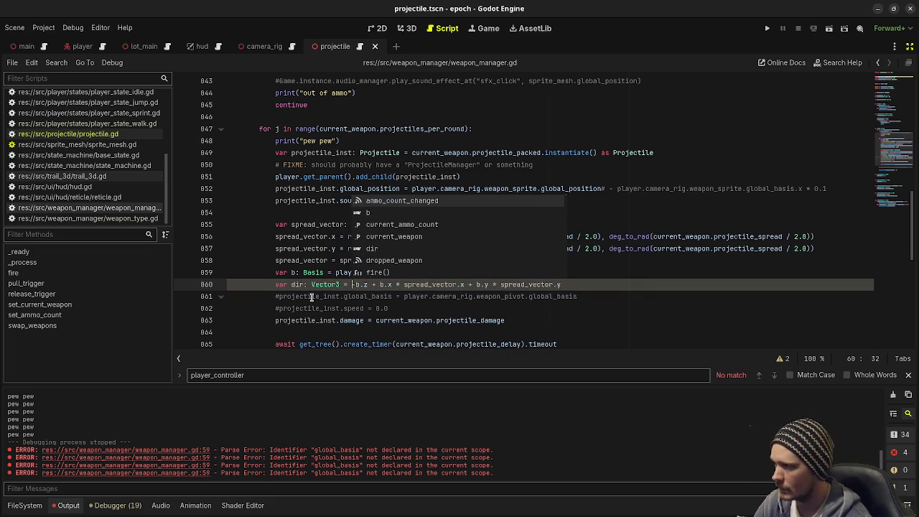
type("-")
left_click(429, 309)
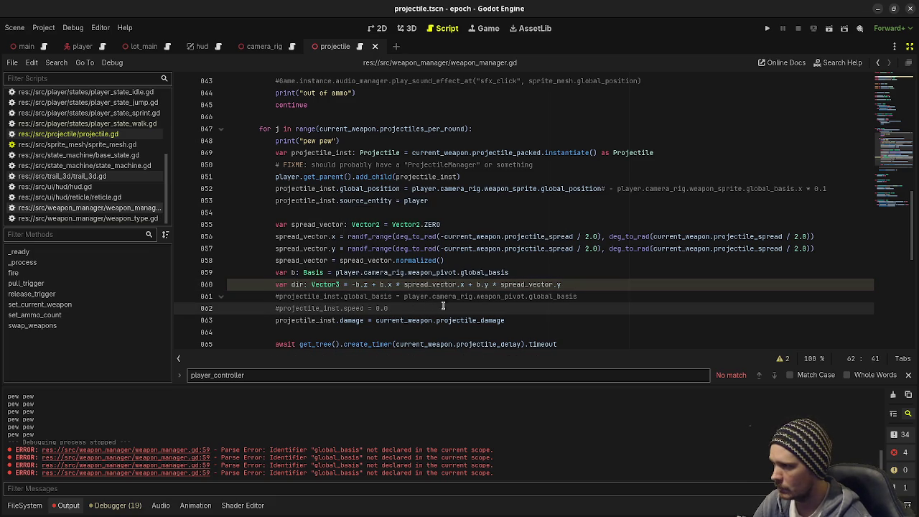
left_click(576, 284)
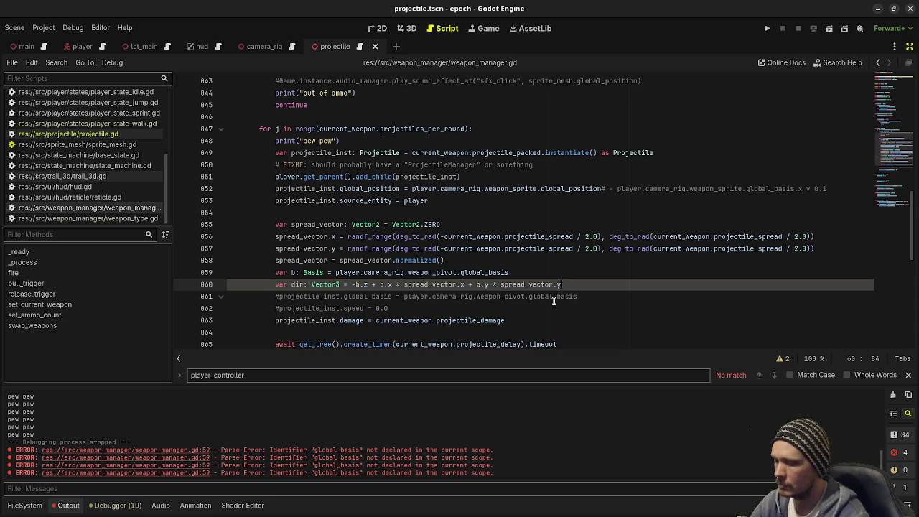
Add projectile_inst.look_at(projectile_inst.global_position + dir) on line 861 and run the game
key("Return")
type("projectile_")
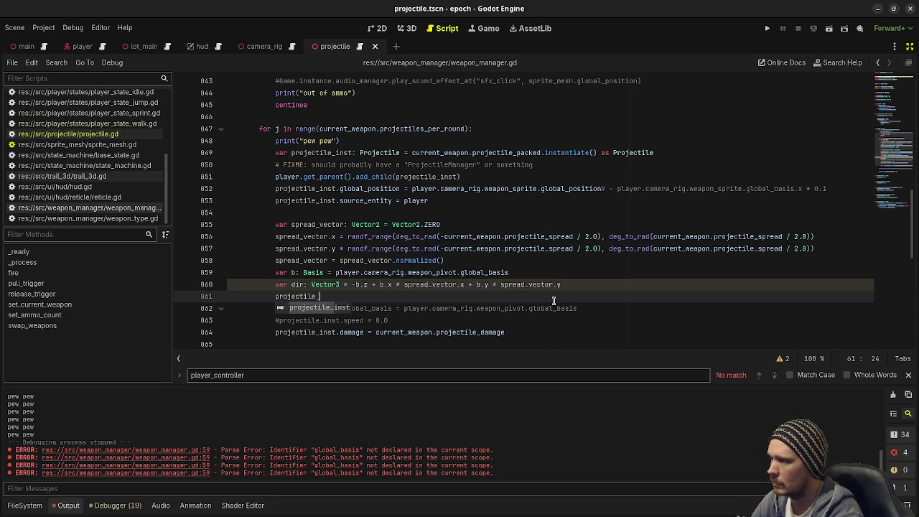
type("inst.look_")
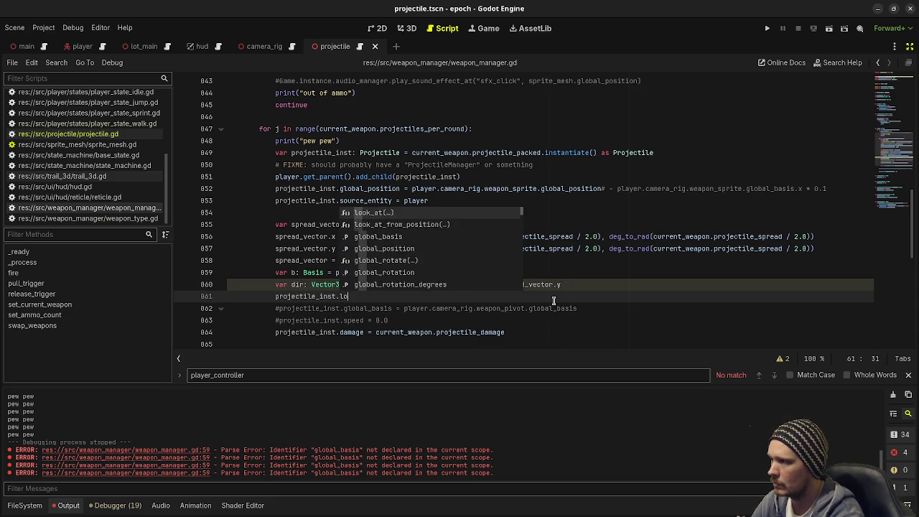
key("Return")
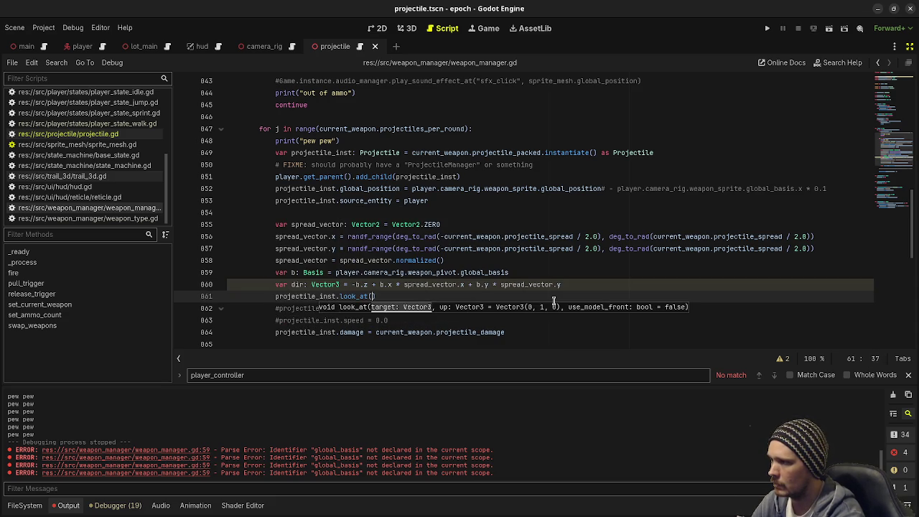
type("projectile_")
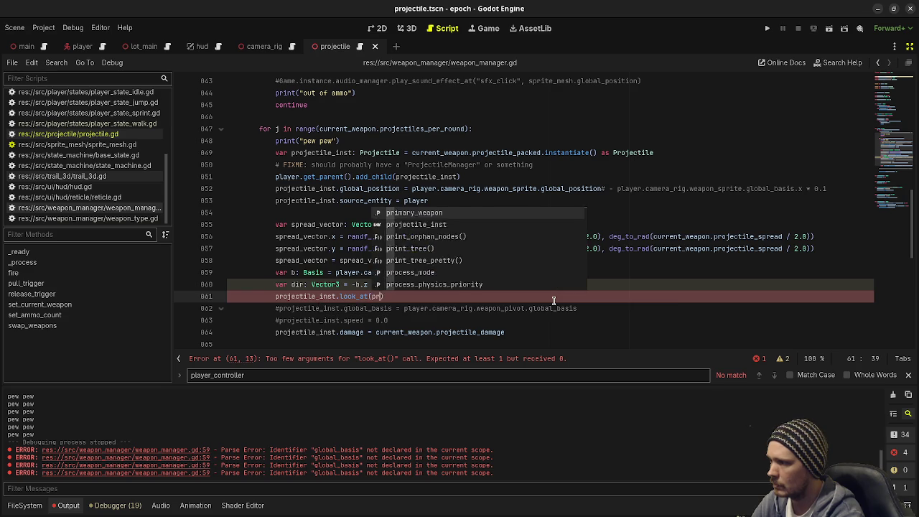
type("inst.global_posit")
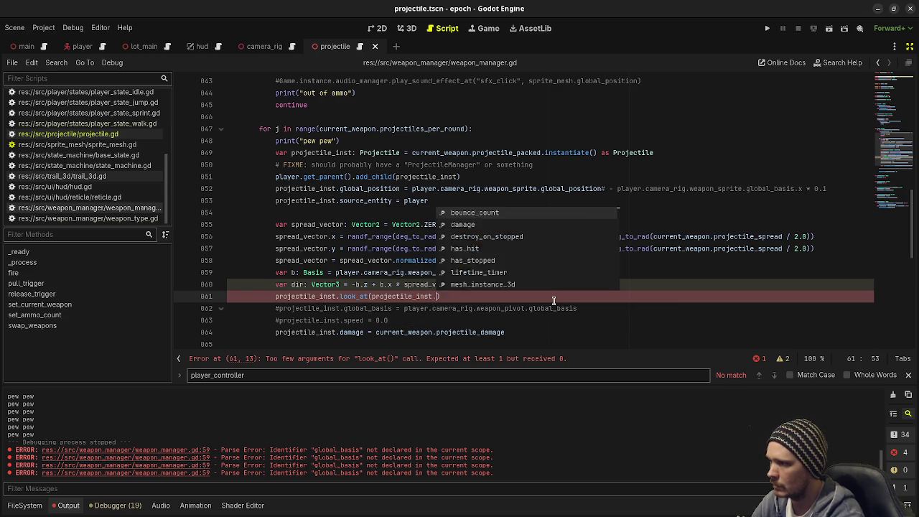
type("ion + dir")
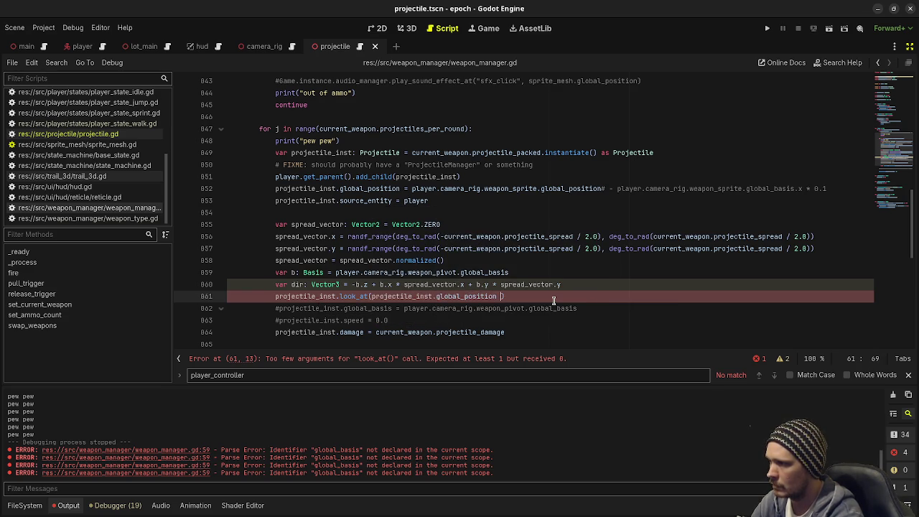
type(")")
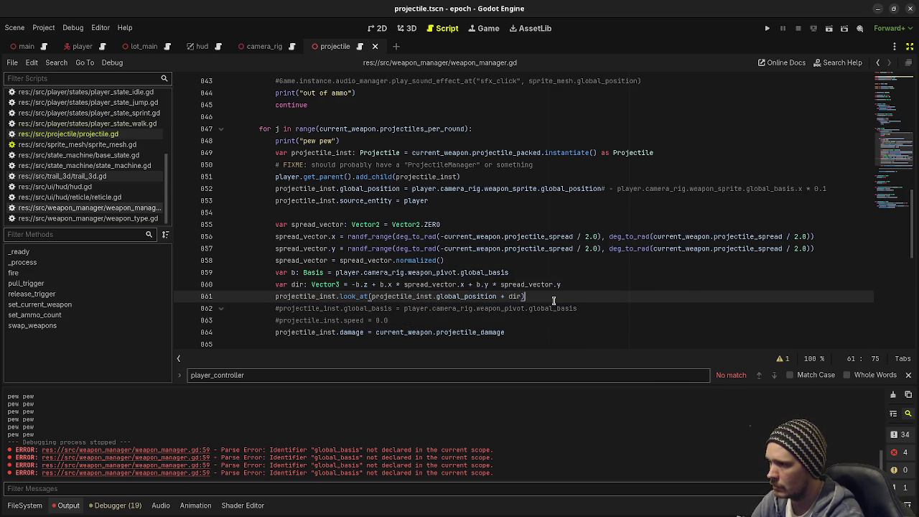
key("F5")
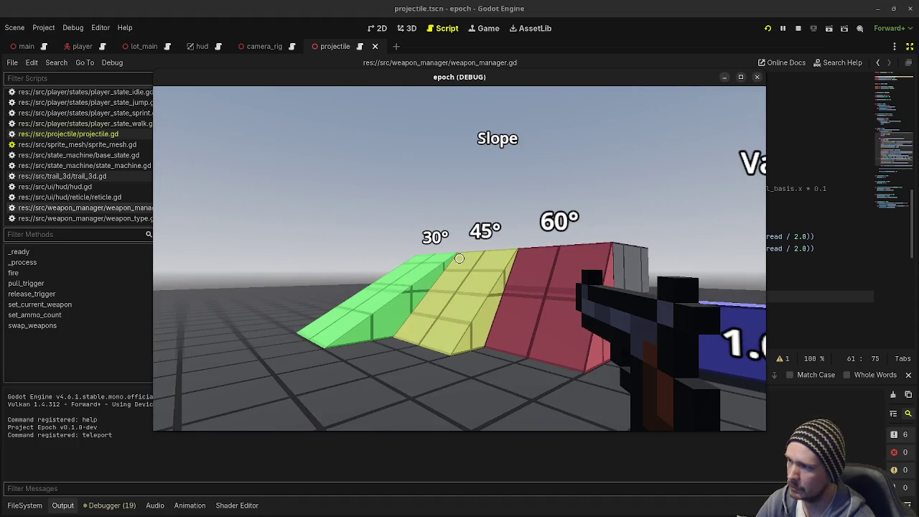
Fire repeatedly toward the slopes, jump-height tower, ladder area and sky, then close the game
left_click(459, 259)
left_click(459, 258)
left_click(459, 259)
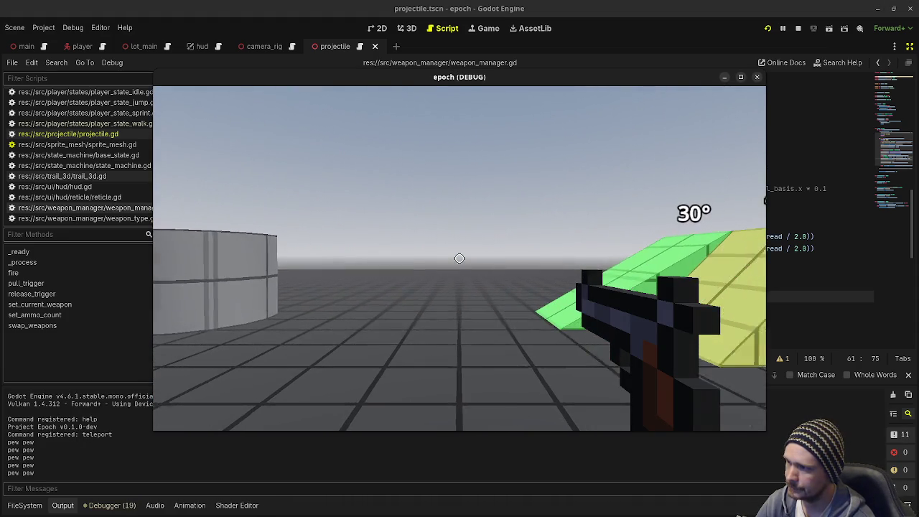
left_click(459, 258)
left_click(459, 258)
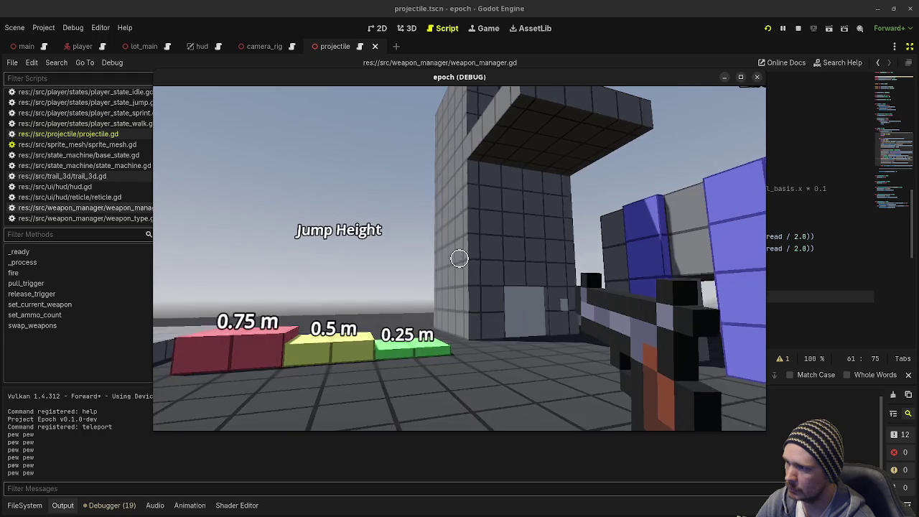
left_click(460, 258)
left_click(459, 259)
left_click(459, 258)
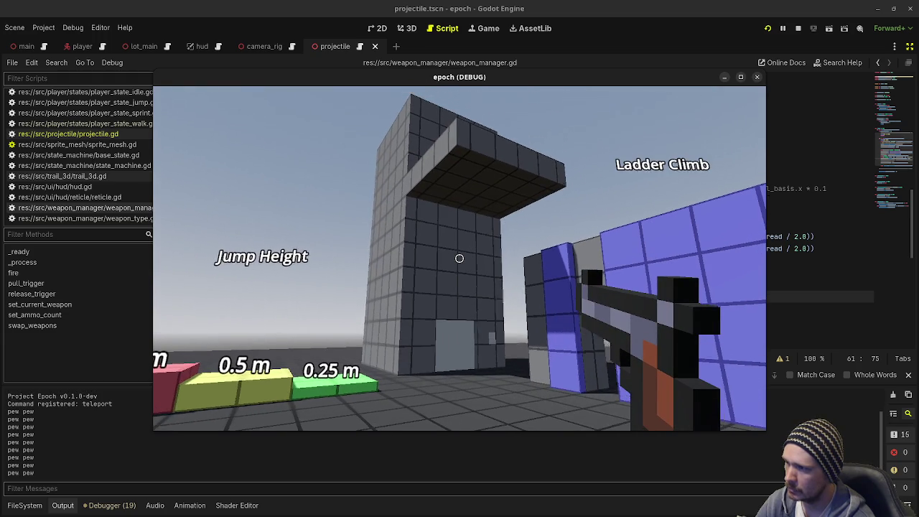
left_click(459, 258)
left_click(459, 258)
left_click(459, 258)
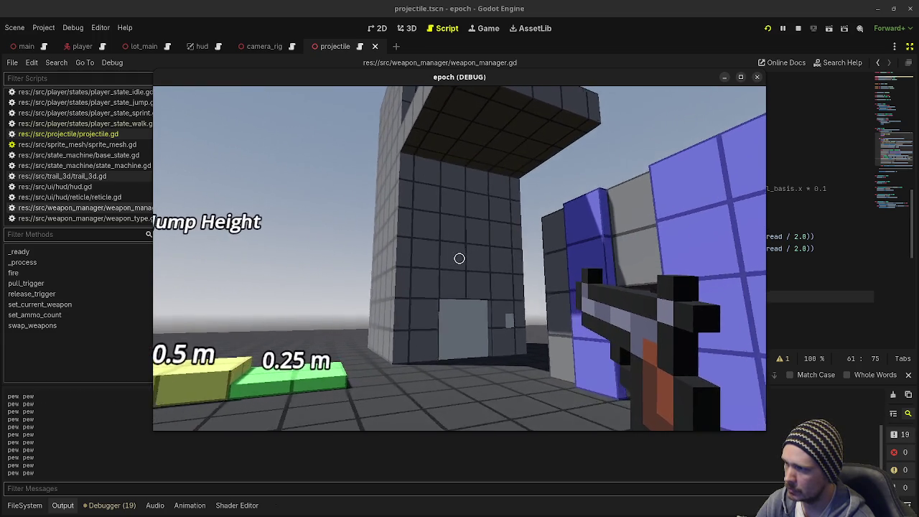
left_click(460, 258)
left_click(459, 258)
left_click(459, 258)
left_click(459, 259)
left_click(460, 258)
left_click(459, 259)
left_click(459, 258)
left_click(459, 258)
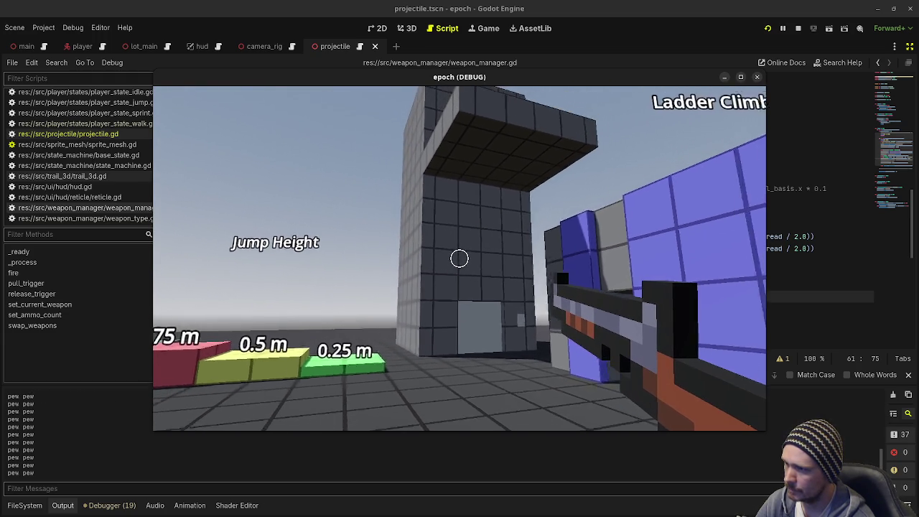
left_click(459, 258)
left_click(459, 258)
left_click(459, 258)
left_click(459, 258)
left_click(459, 259)
left_click(459, 258)
left_click(459, 258)
left_click(459, 258)
left_click(460, 259)
left_click(459, 259)
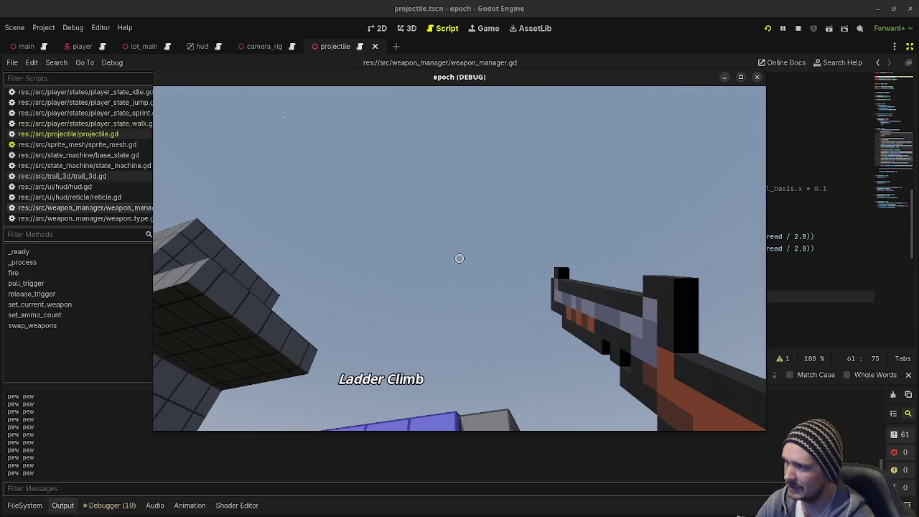
left_click(798, 28)
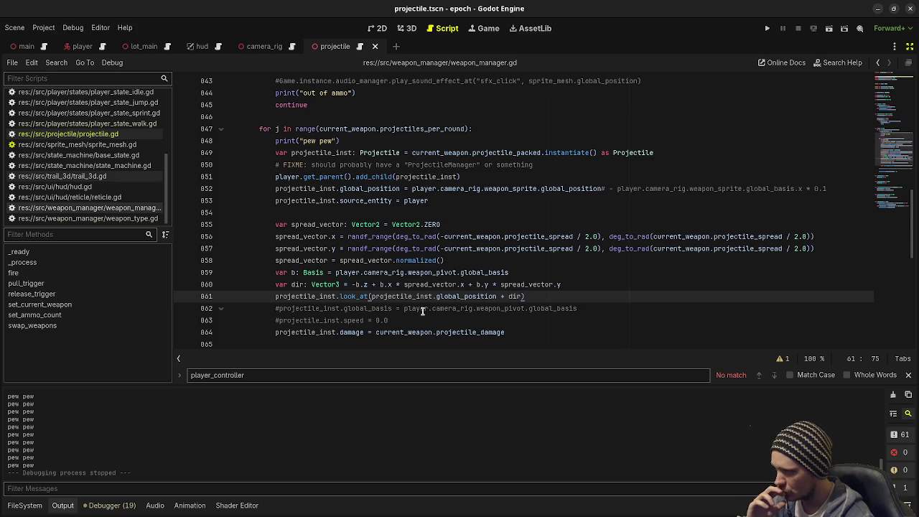
Restore the scene tree and inspector, select WeaponPivot in camera_rig, then return to the script
left_click(908, 63)
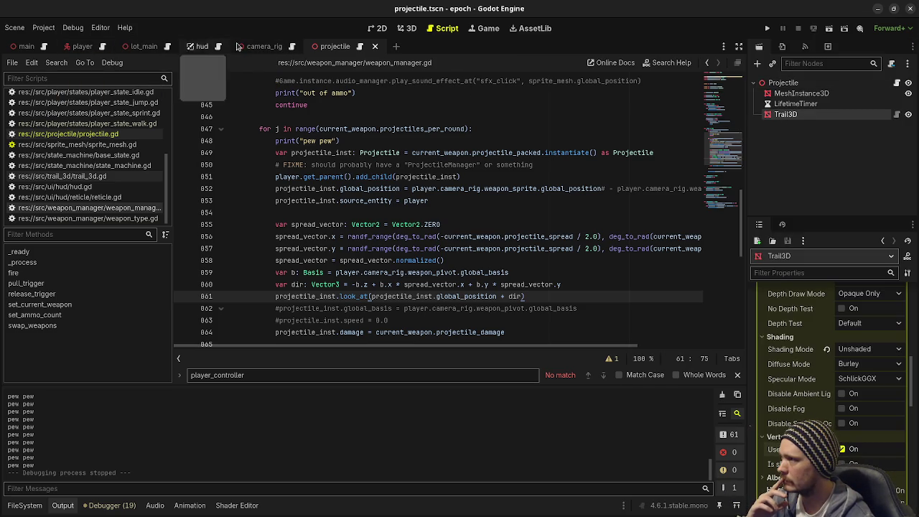
left_click(260, 49)
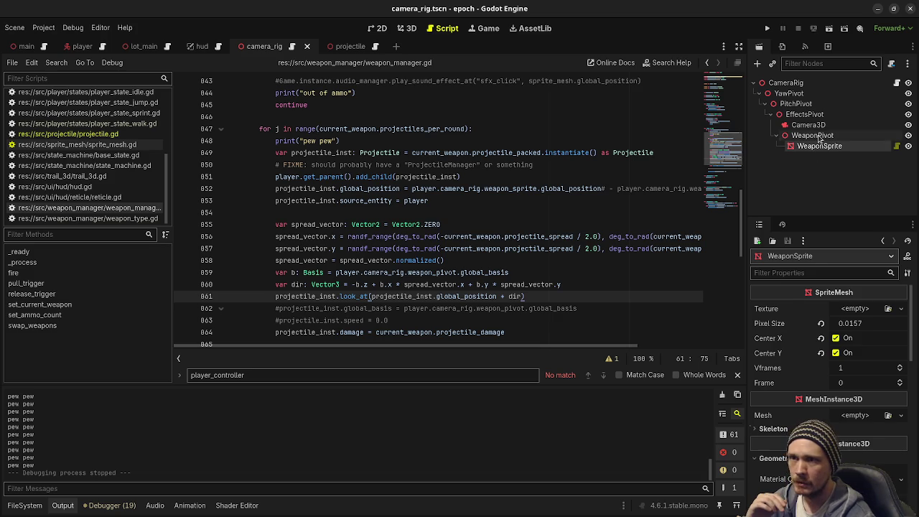
left_click(400, 30)
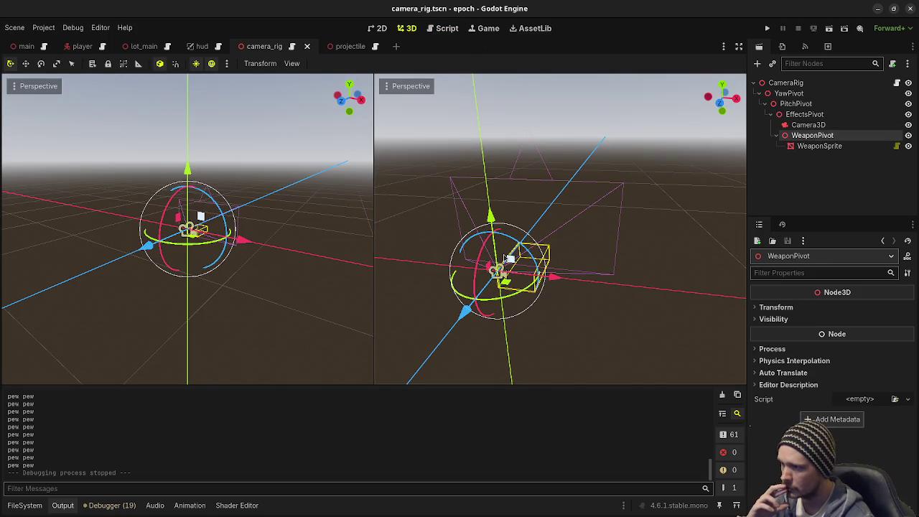
left_click(445, 28)
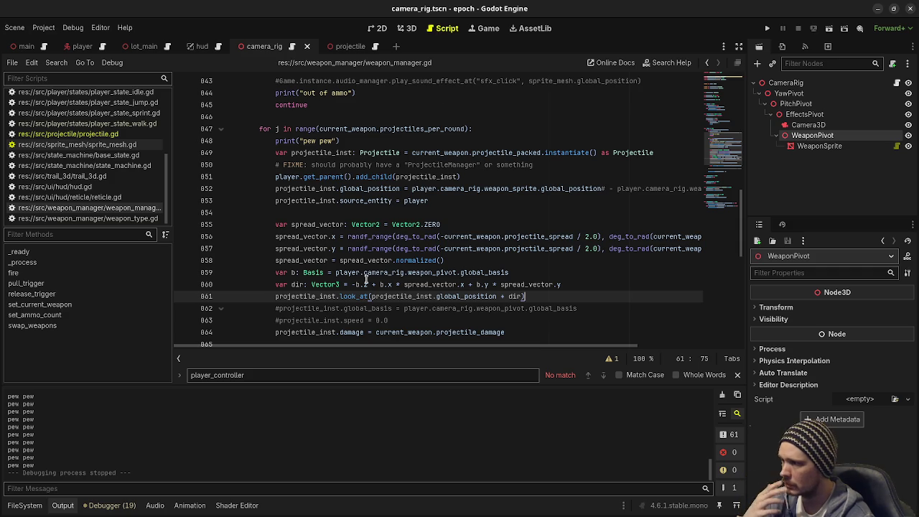
Highlight the weapon_pivot global_basis, b.z and b.x * spread_vector.x terms on lines 859–860
left_click_drag(515, 273, 335, 272)
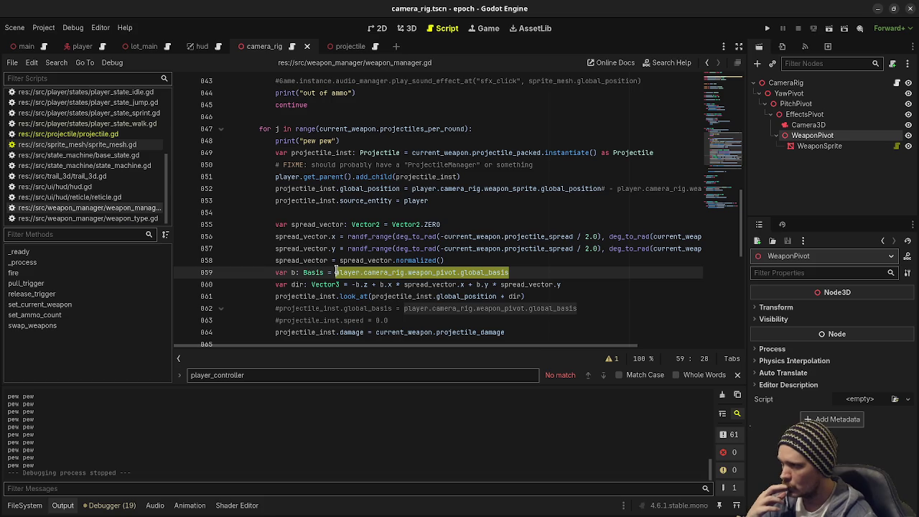
left_click_drag(353, 284, 367, 284)
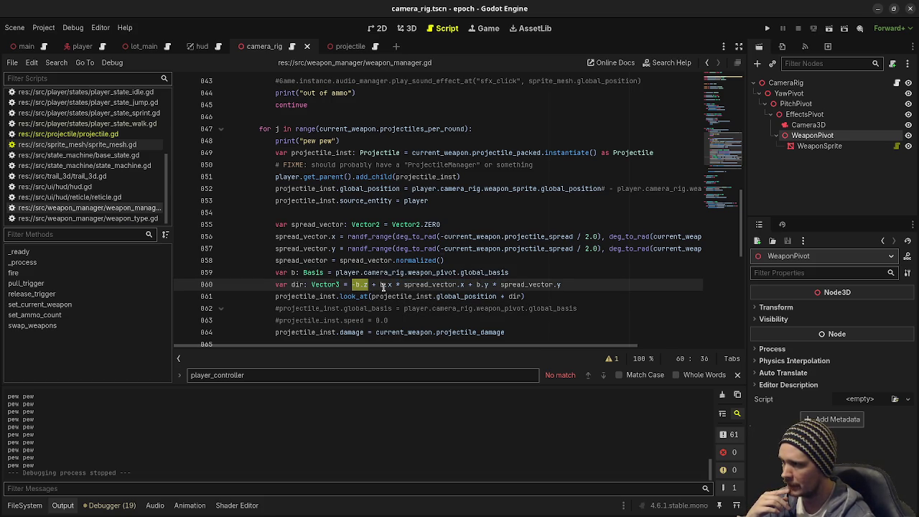
left_click(379, 285)
left_click_drag(452, 285, 465, 285)
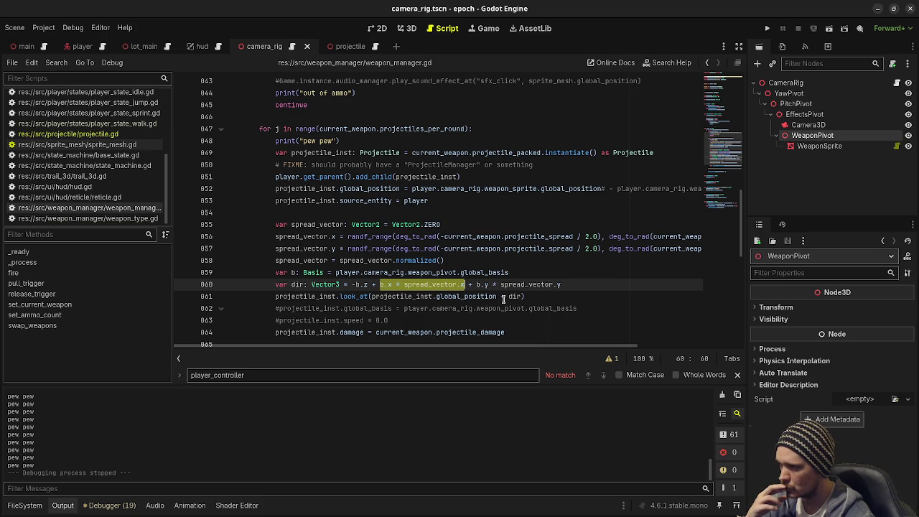
mouse_move(463, 293)
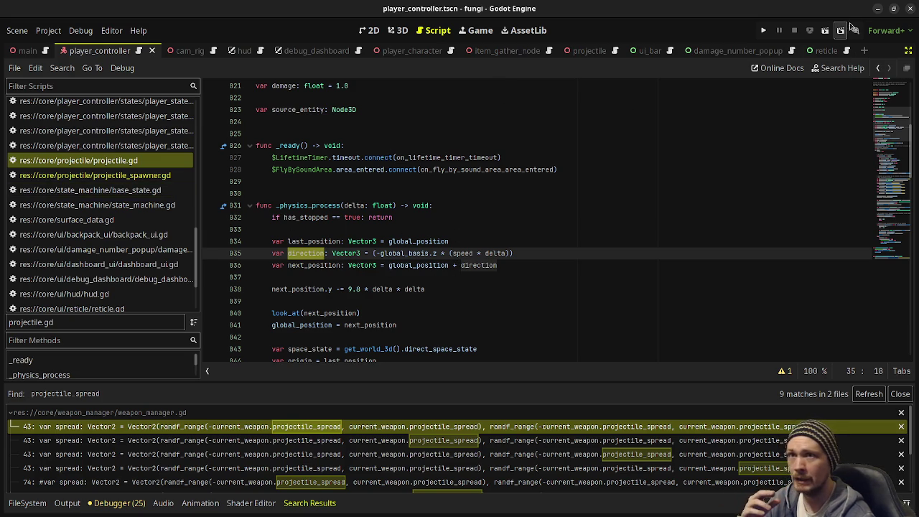
left_click(876, 9)
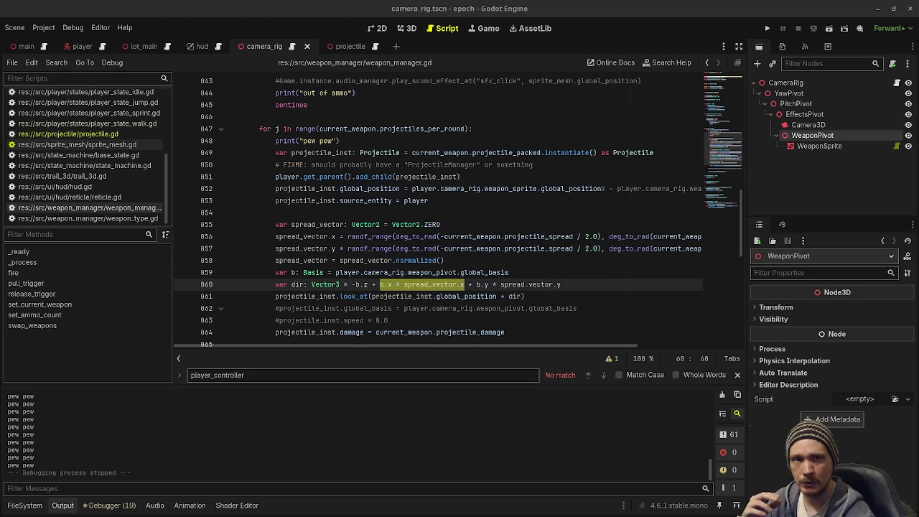
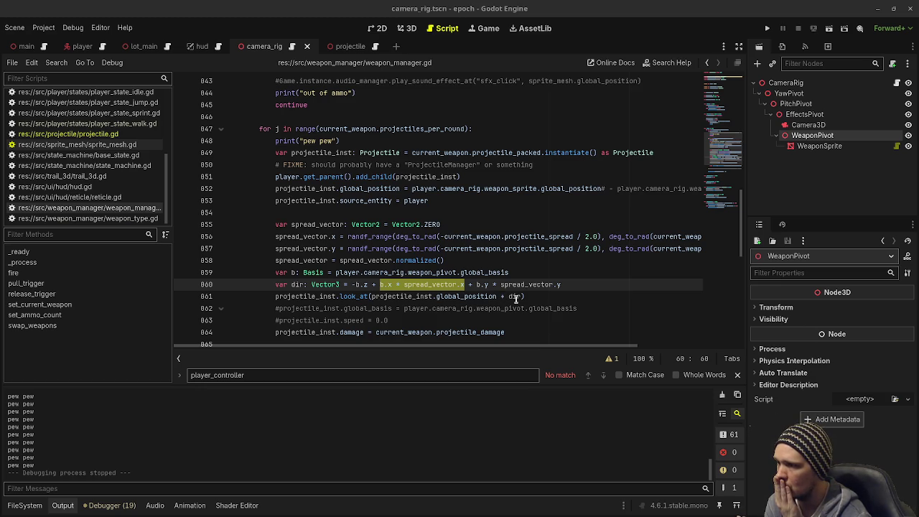
Change the look_at call to use dir.normalized() and run the game
left_click(521, 296)
type(".normalize")
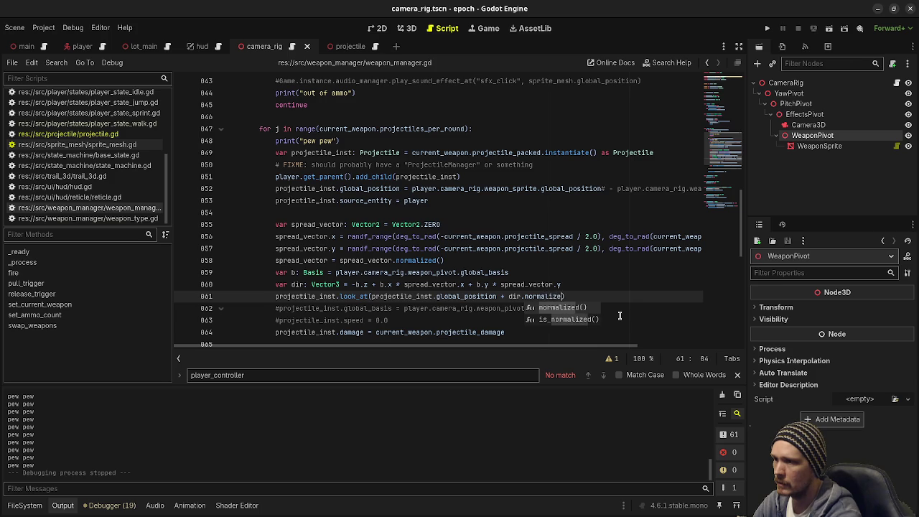
key("Return")
key("F5")
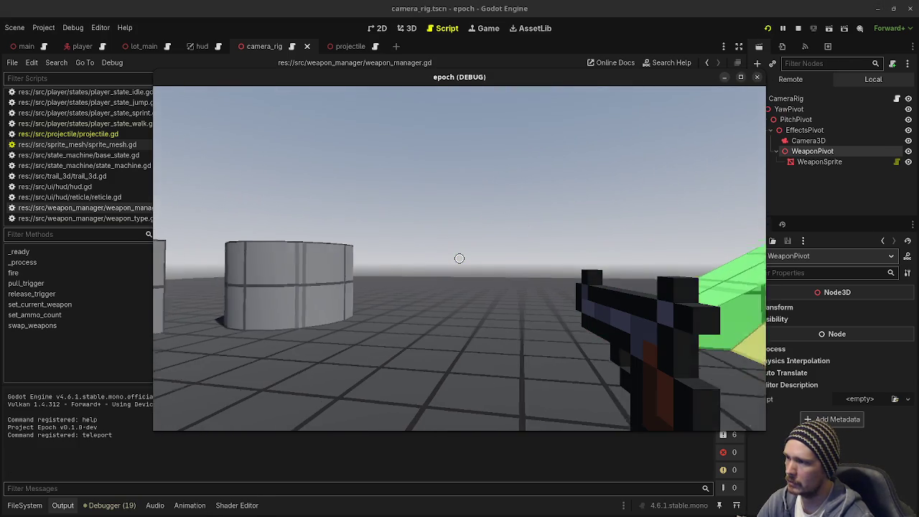
Fire shots at the Ladder Climb wall, Jump Height tower, Slope ramps and sky
left_click(459, 258)
left_click(460, 258)
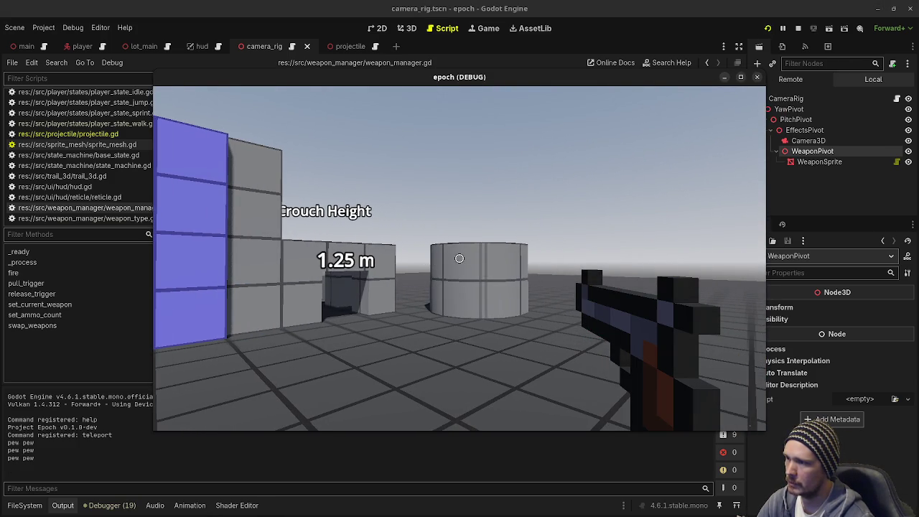
left_click(460, 257)
left_click(460, 257)
left_click(459, 257)
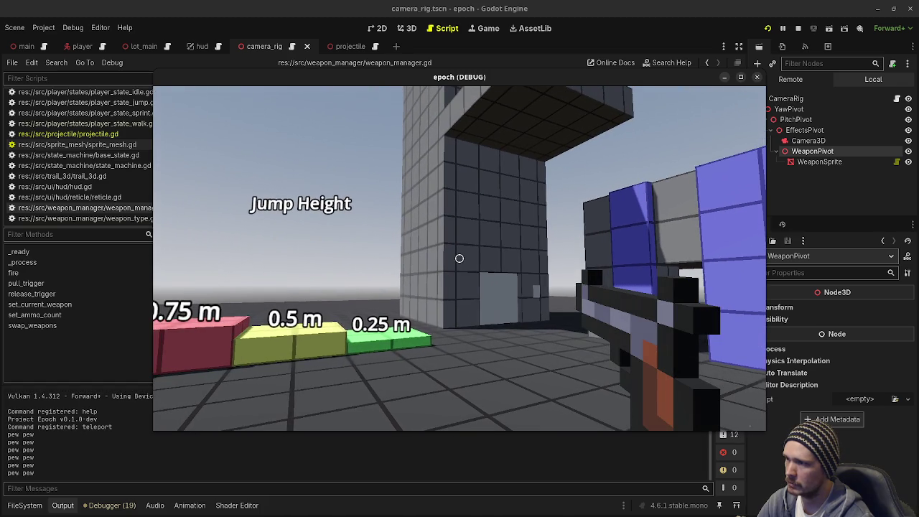
left_click(459, 257)
left_click(459, 258)
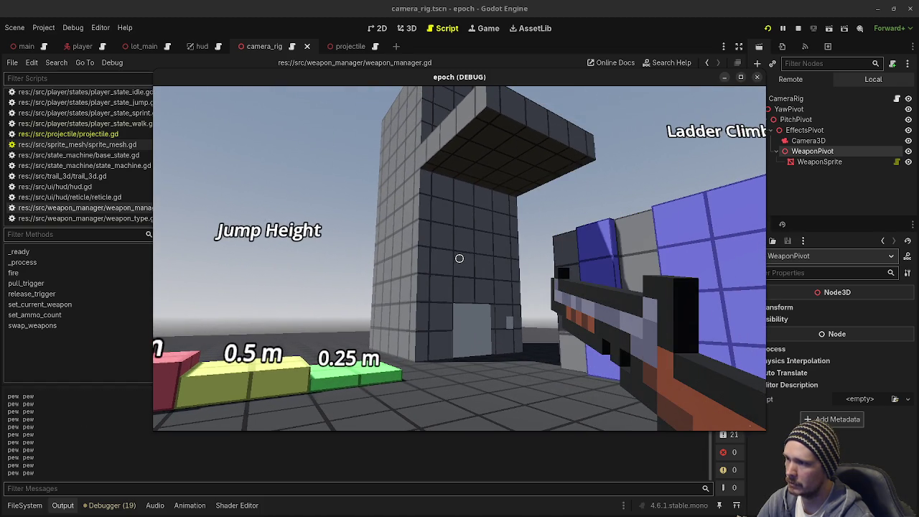
left_click(459, 257)
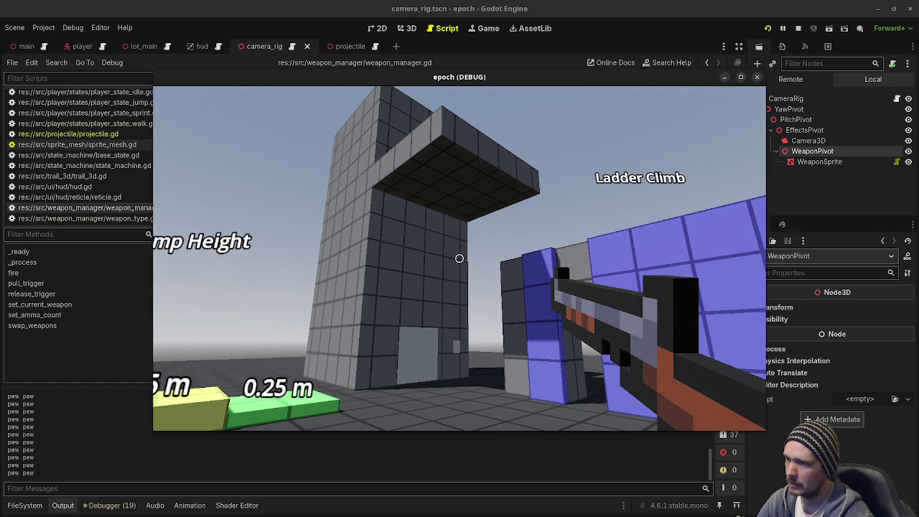
left_click(459, 258)
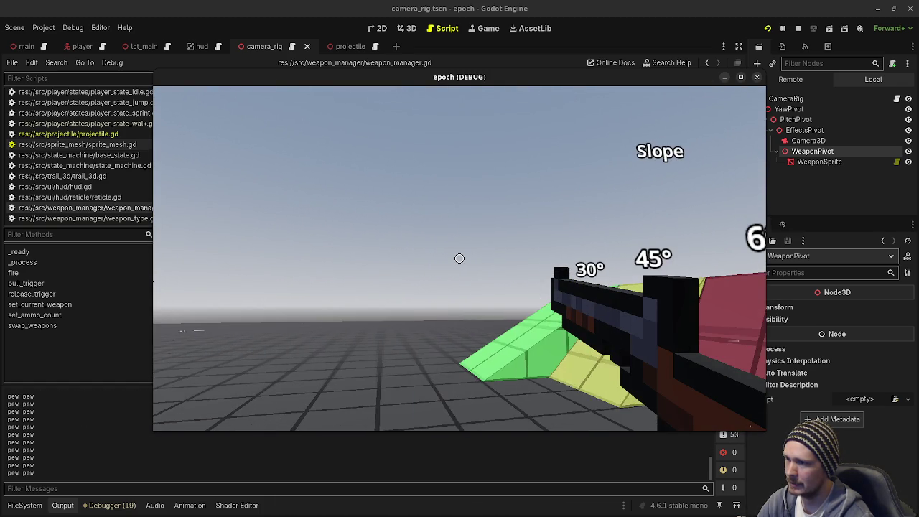
mouse_move(460, 259)
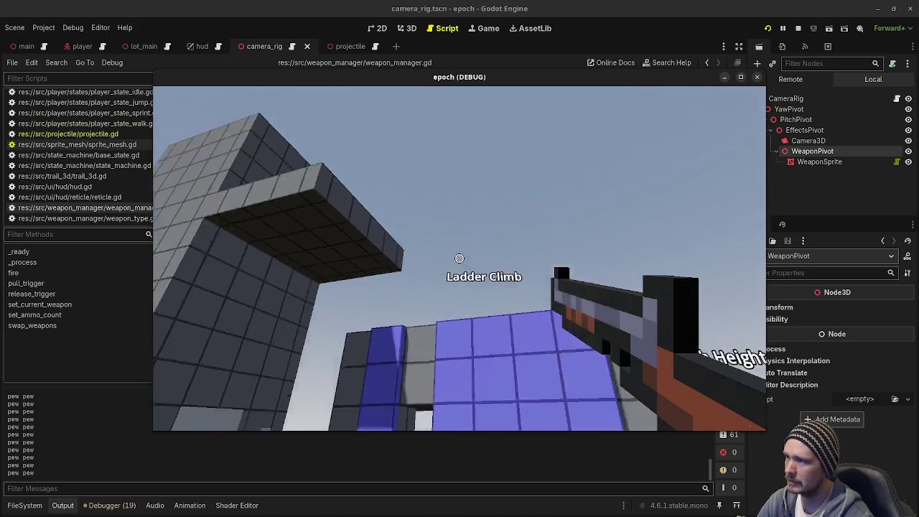
left_click(459, 258)
left_click(459, 258)
left_click(459, 258)
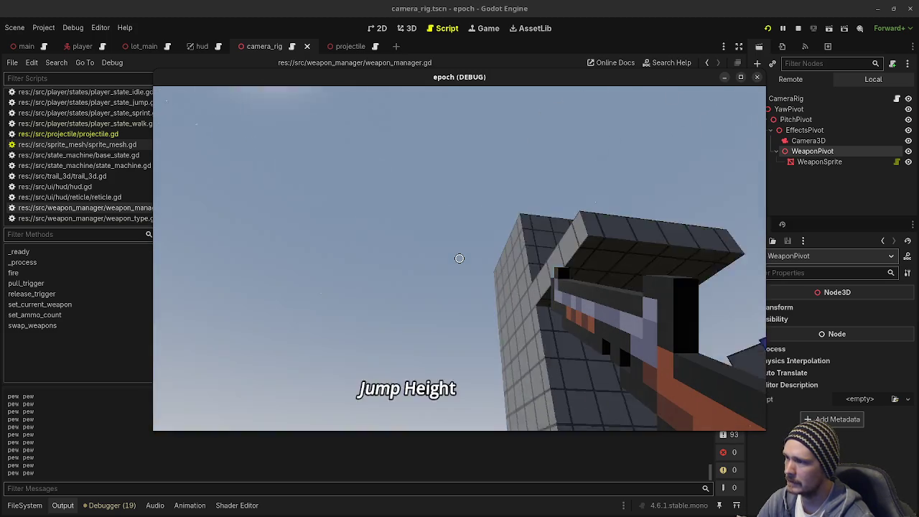
Release the mouse and stop the running game
key("Escape")
left_click(798, 29)
left_click(798, 28)
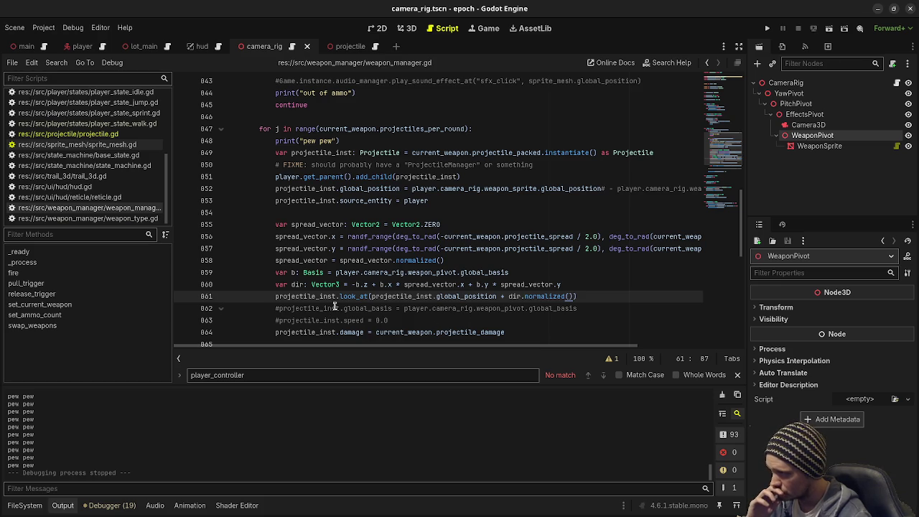
Look up projectile_spread, then browse the FileSystem to res://data/weapon_types
mouse_move(353, 297)
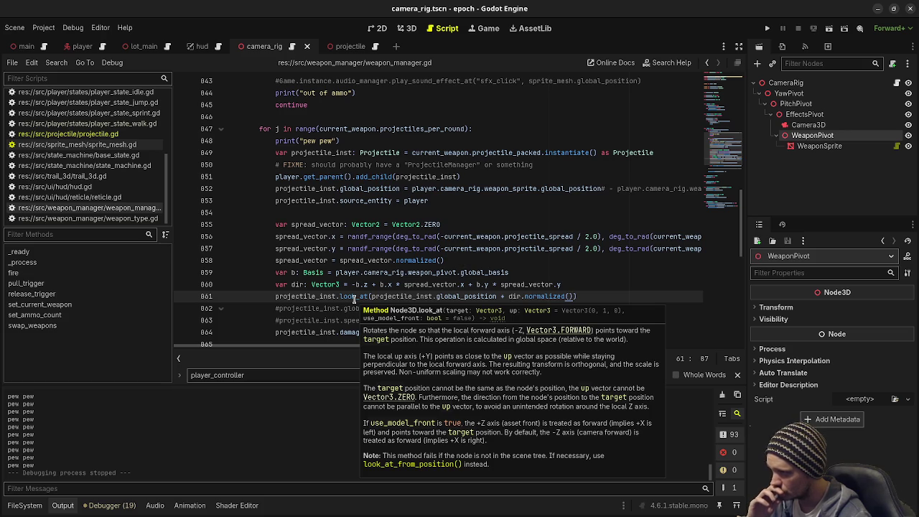
double_click(535, 237)
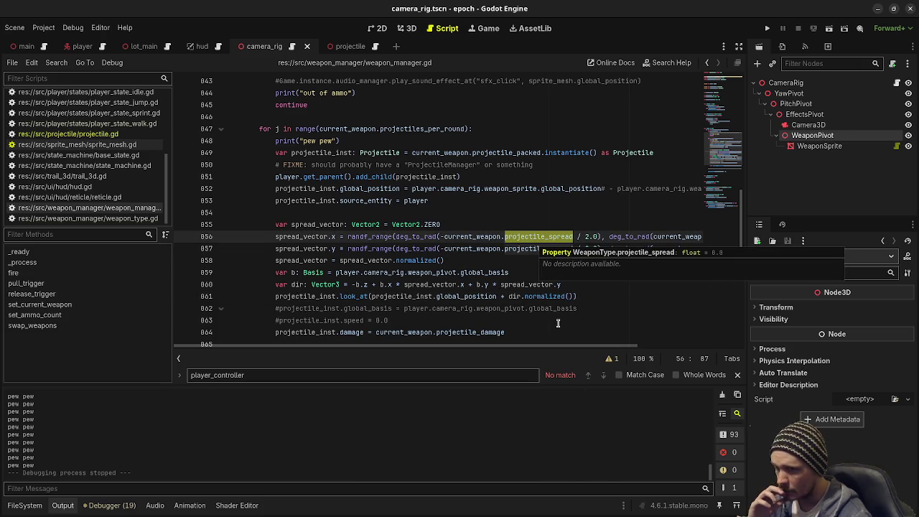
left_click(24, 504)
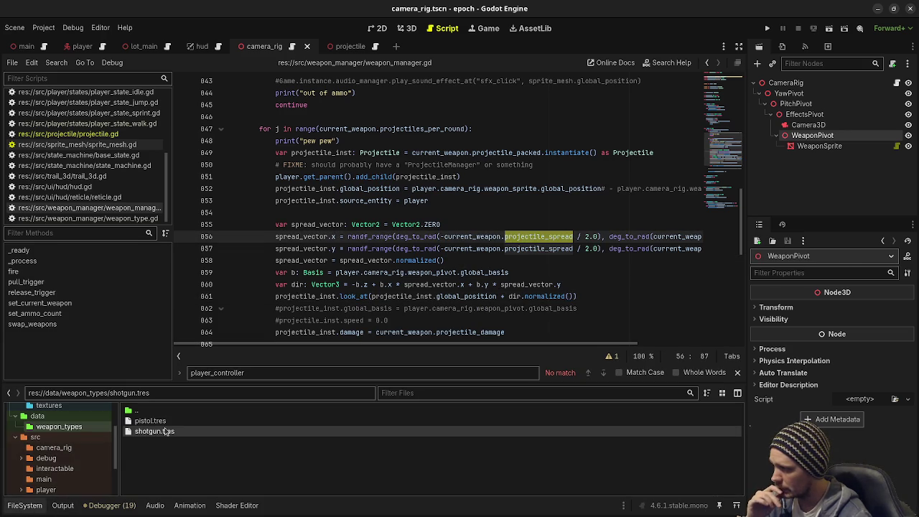
Inspect shotgun.tres (Fire Rate 1.0, Rounds per Shot 1), then return to line 861
left_click(165, 430)
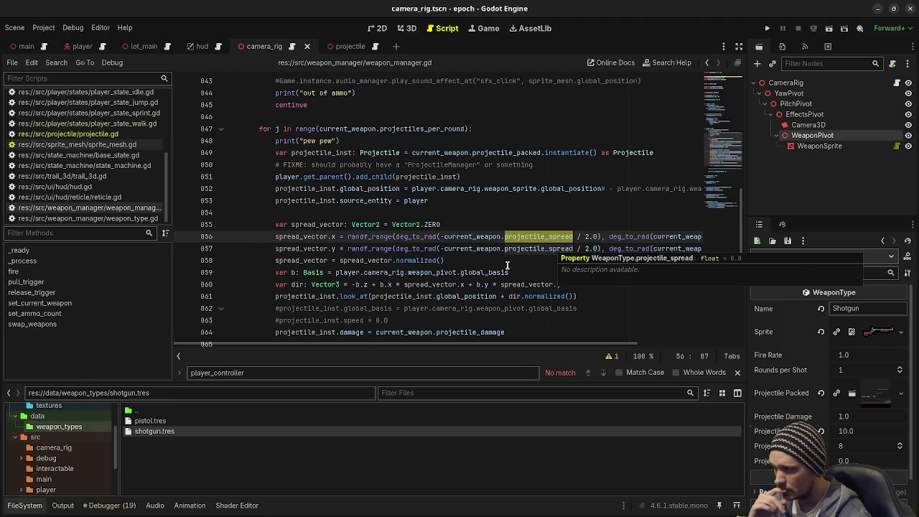
left_click(336, 295)
Replace look_at with global_basis = player.camera_rig.weapon_pivot.global_basis on line 861
mouse_move(588, 296)
left_mouse_down()
mouse_move(402, 309)
mouse_move(338, 298)
left_mouse_up()
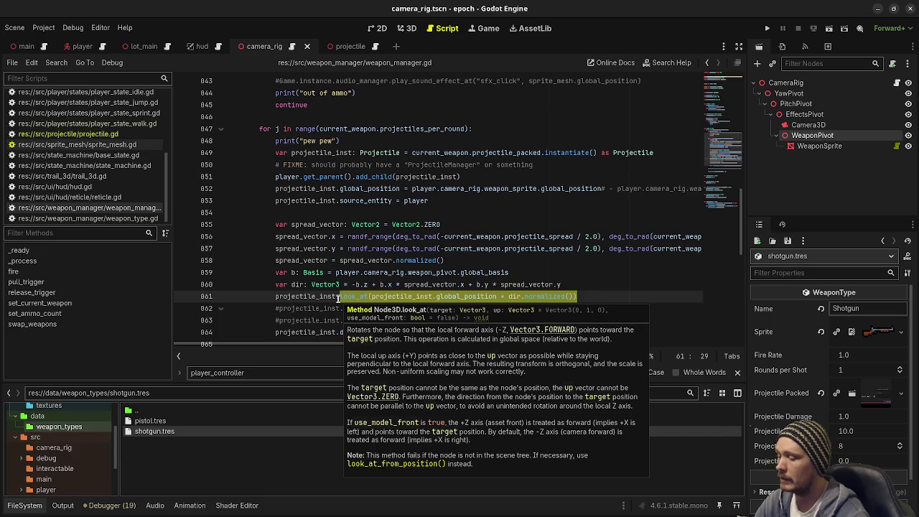
type("global_basis =")
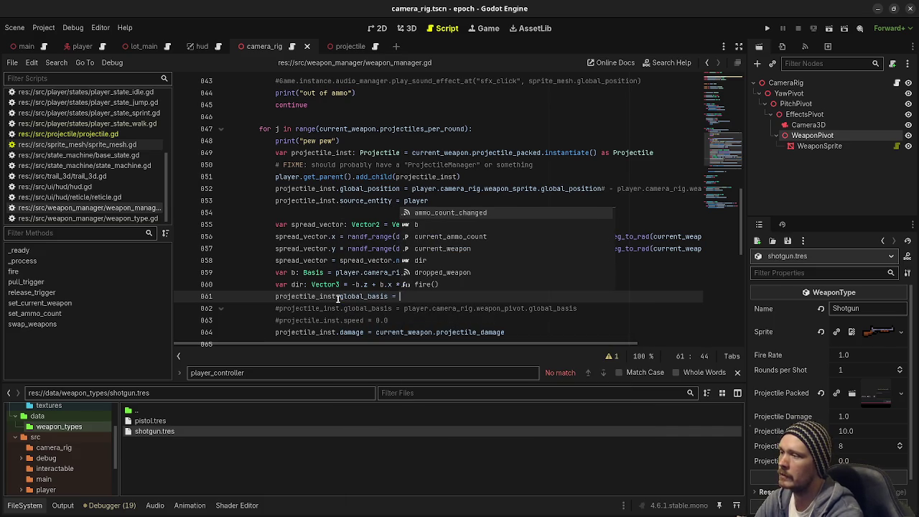
type(" player.camera_ri")
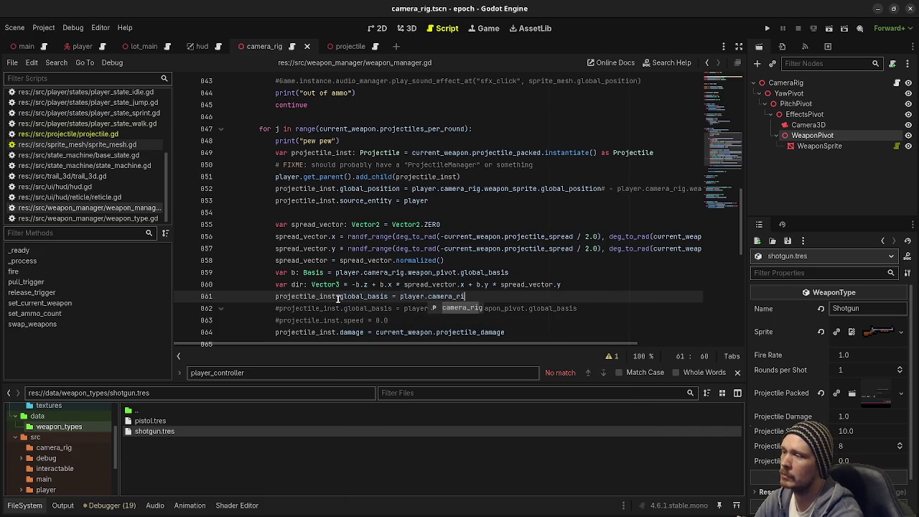
type("g.weapon_pivot")
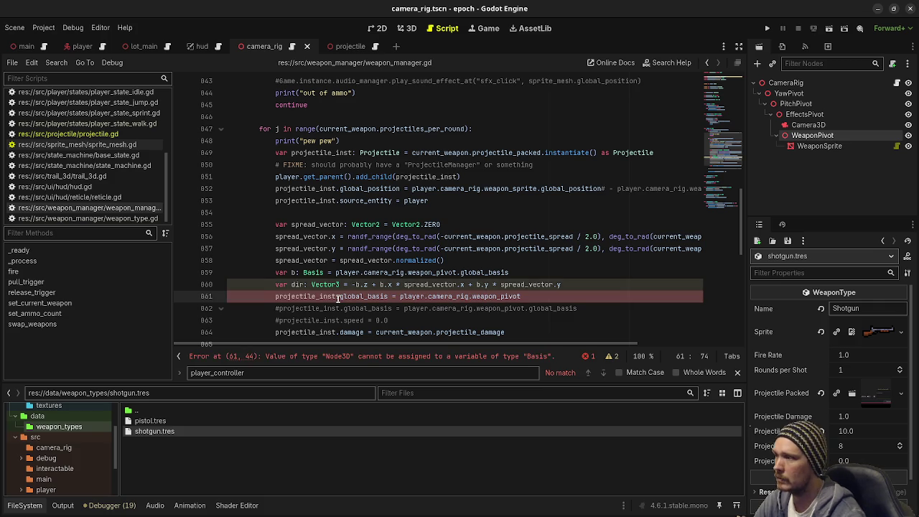
type(".global_b")
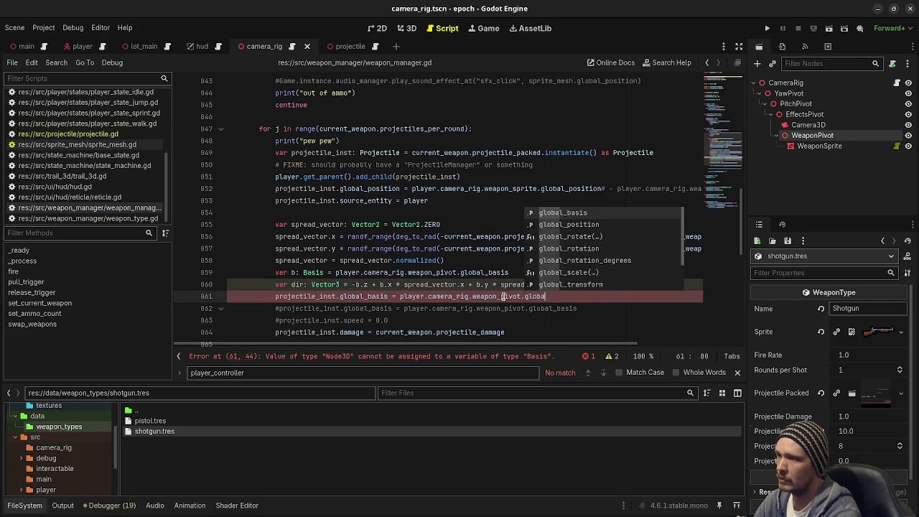
key("Return")
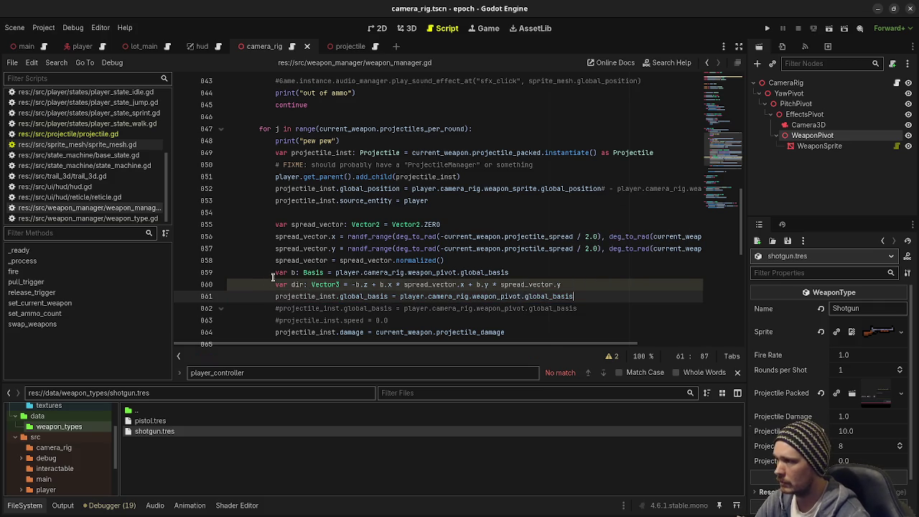
Comment out the var b and var dir lines 859–860 and run the game
left_click(274, 272)
left_click_drag(273, 272, 308, 285)
key("ctrl+k")
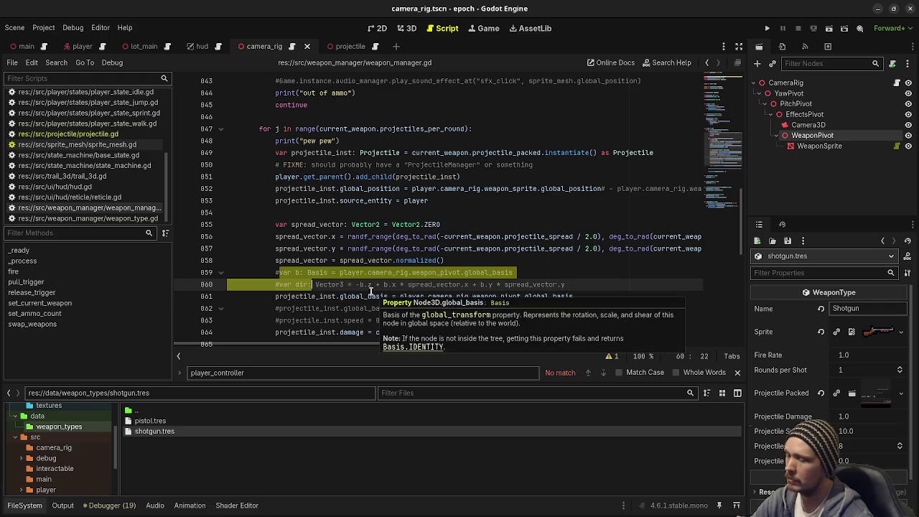
key("F5")
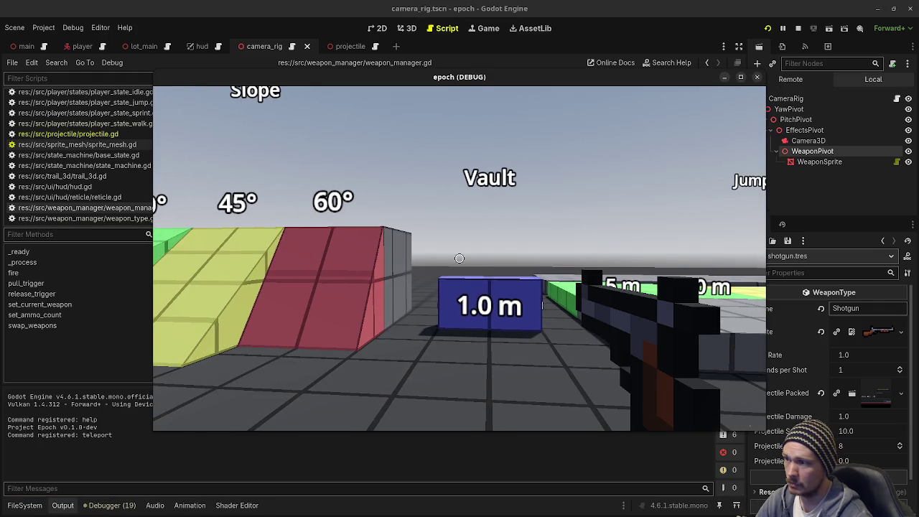
Fire nine shots at the slopes, Ladder Climb wall and tower, then stop the game
left_click(460, 258)
left_click(459, 258)
left_click(459, 257)
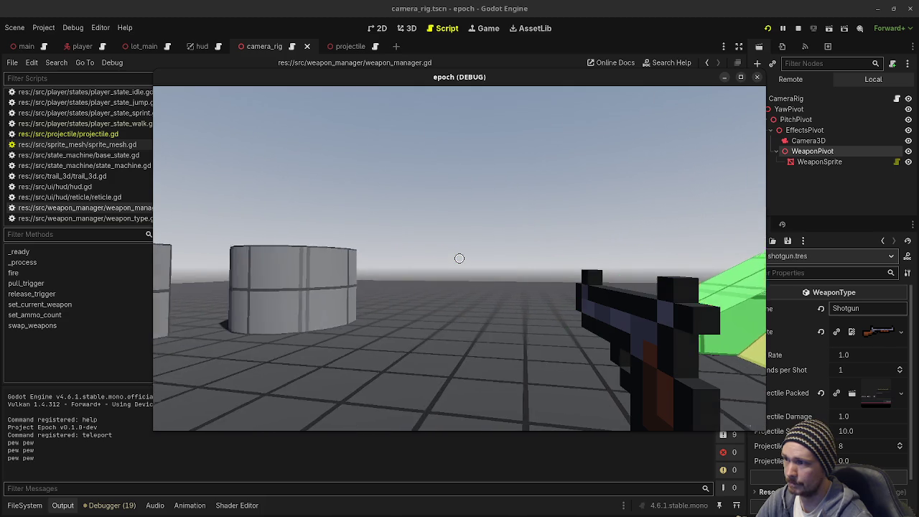
left_click(460, 258)
left_click(459, 257)
left_click(460, 258)
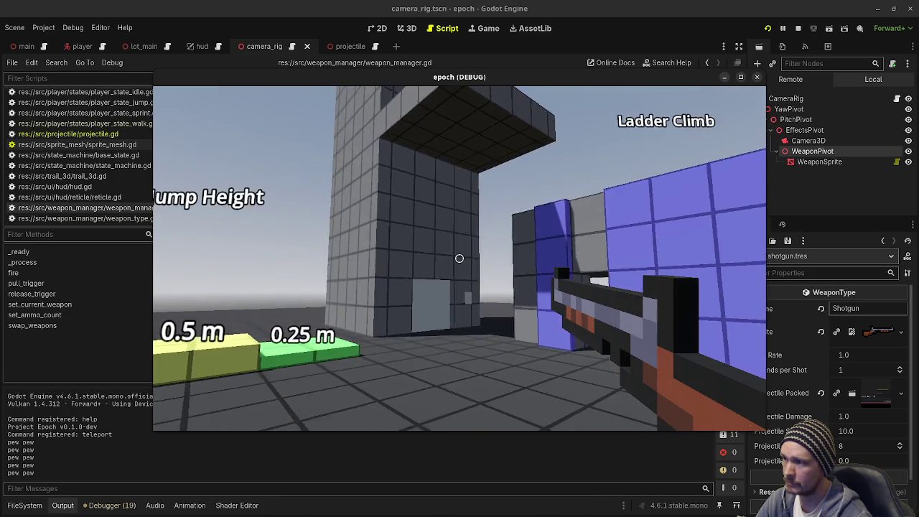
left_click(459, 257)
left_click(460, 258)
left_click(459, 258)
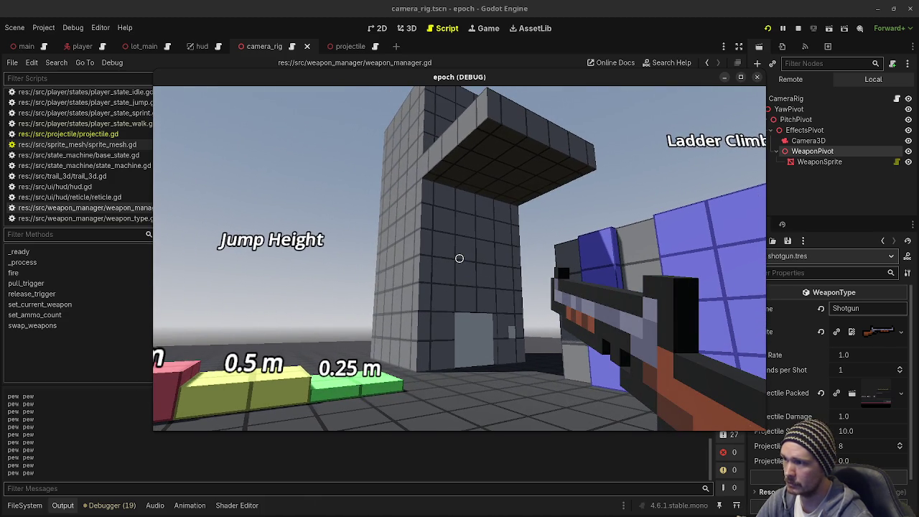
key("Escape")
key("F8")
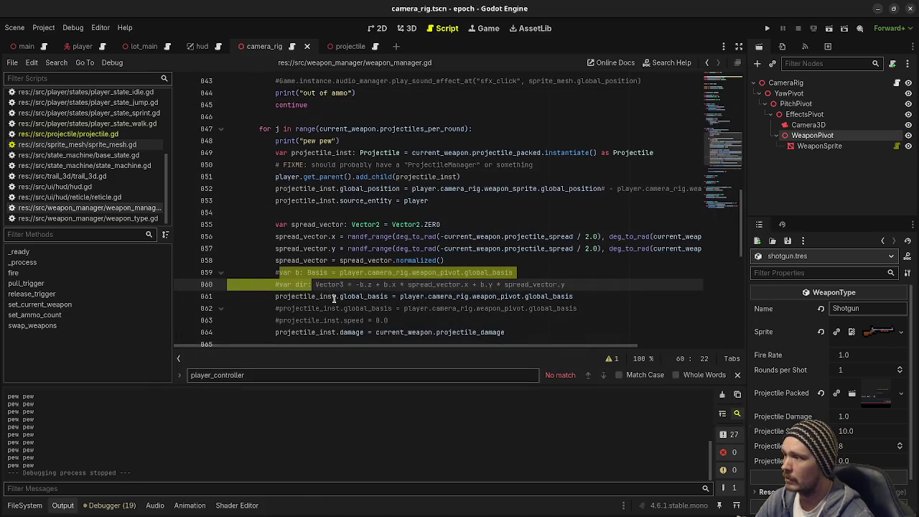
Add projectile_inst.rotate_x(spread_vector.x) on a new line after line 861
left_click(602, 294)
key("Return")
type("projectile_inst.")
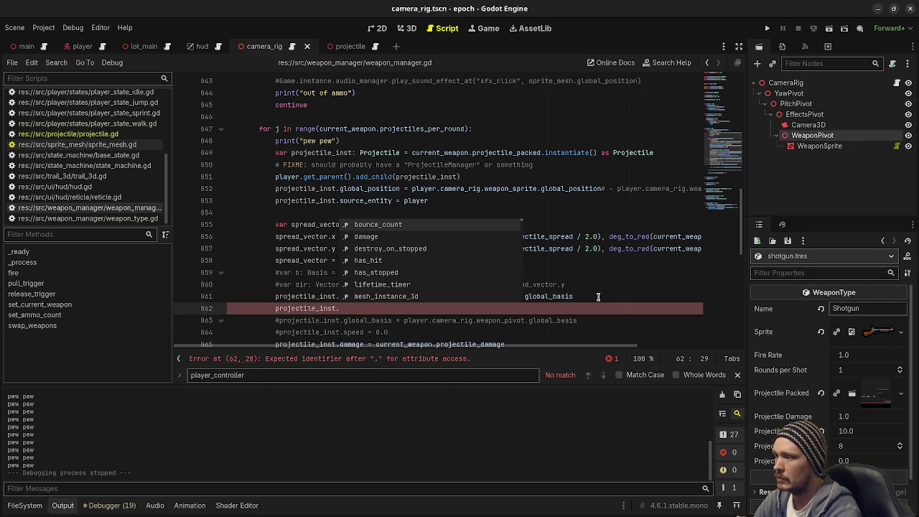
type("rotat")
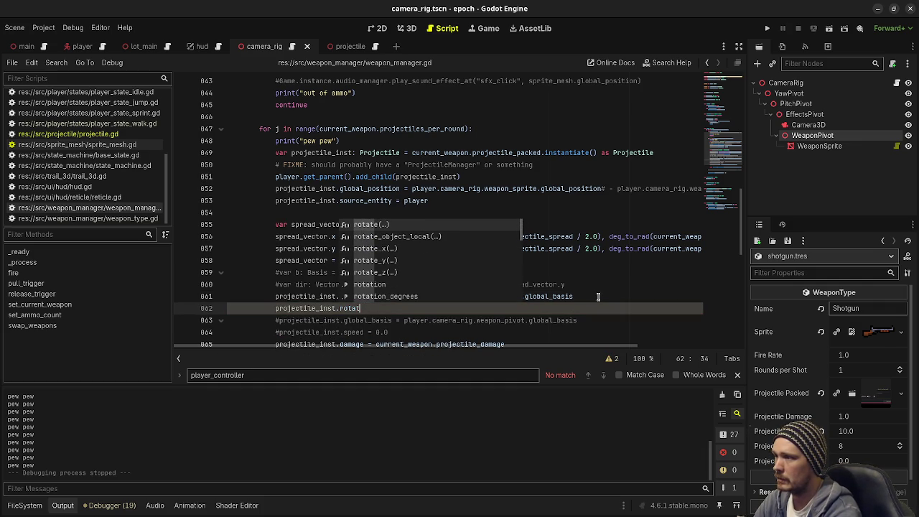
type("e_")
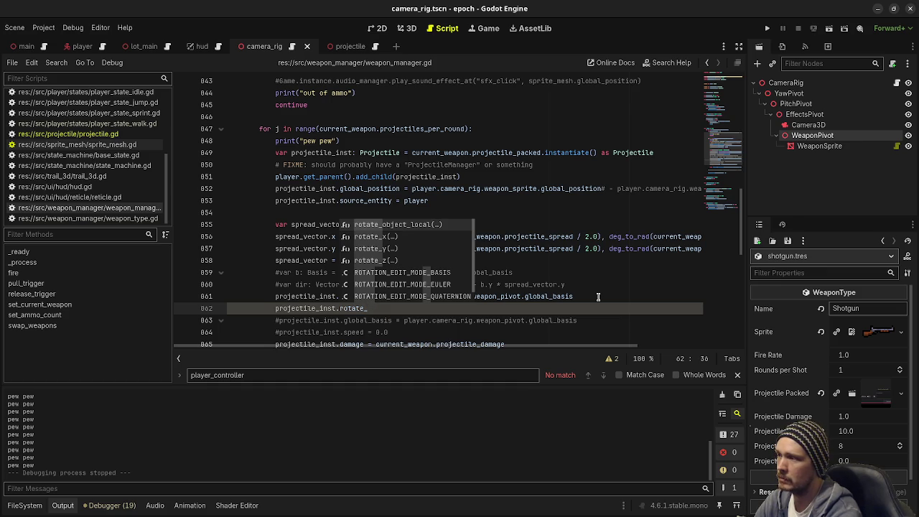
type("y")
key("BackSpace")
type("x = ")
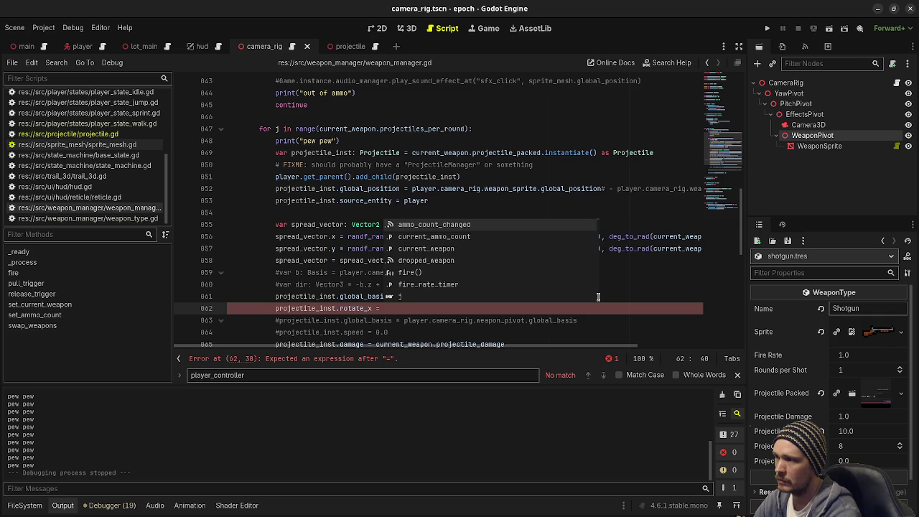
type("sprea")
key("BackSpace")
key("BackSpace")
key("BackSpace")
type("+= spread")
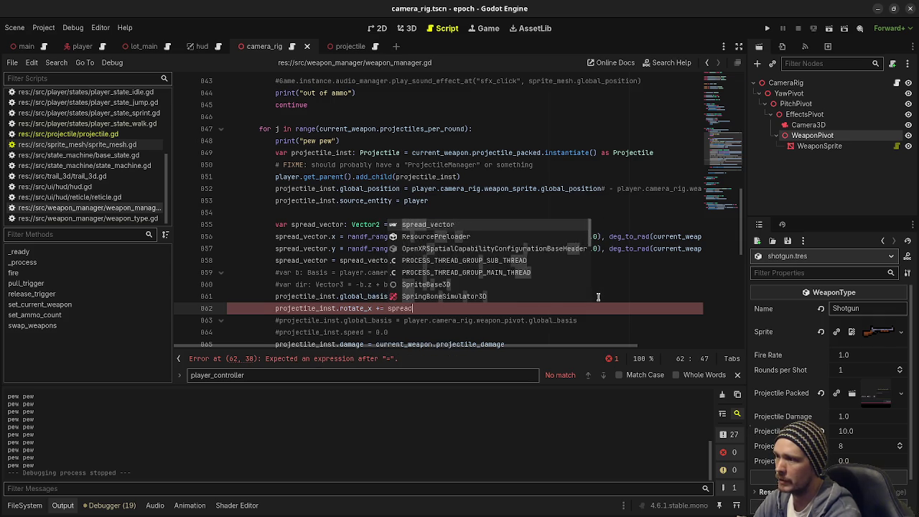
key("Return")
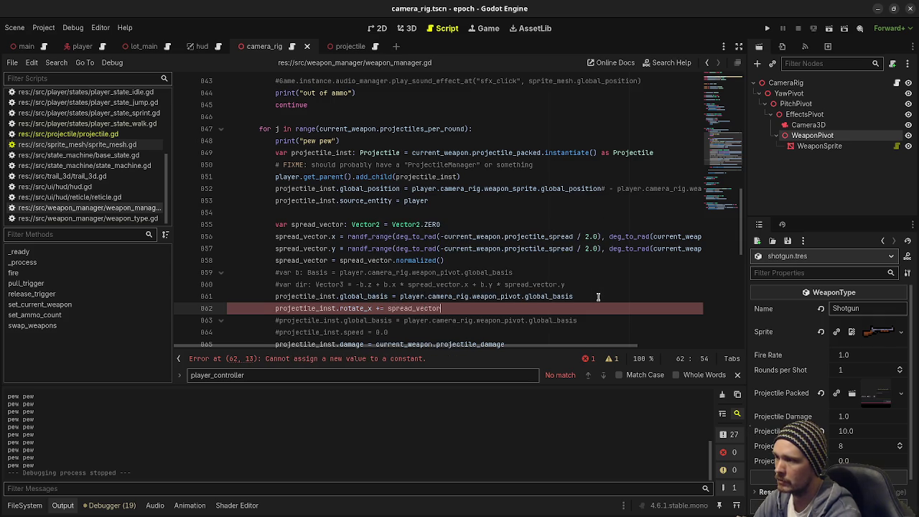
key("BackSpace")
key("BackSpace")
key("BackSpace")
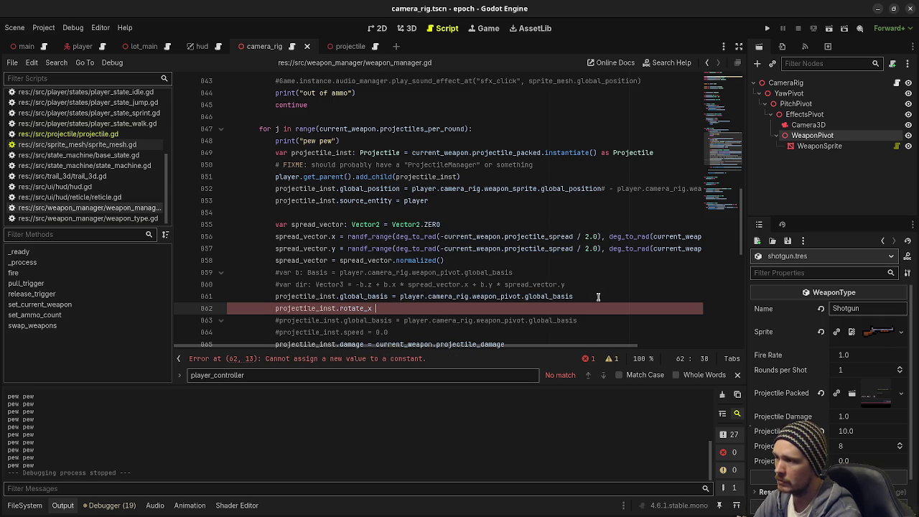
type("(spread_vector.x)")
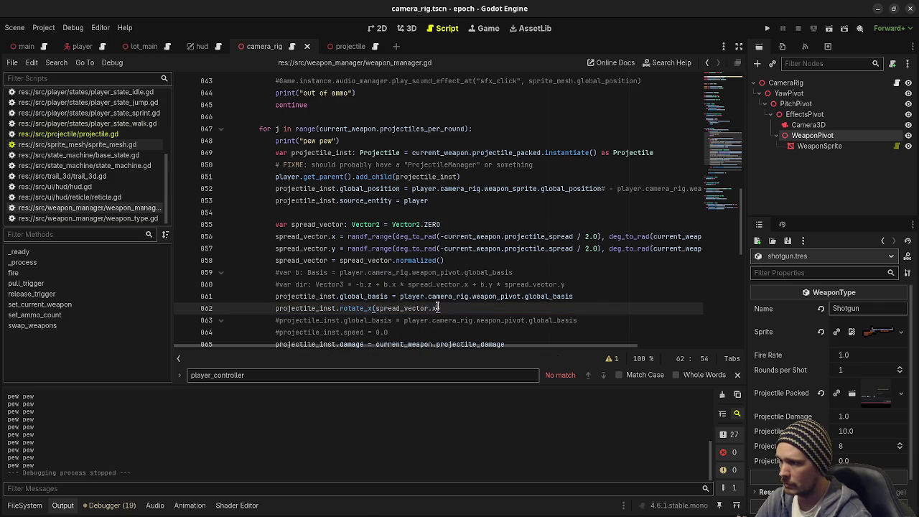
Duplicate that line as rotate_y(spread_vector.y) and run the game
left_click_drag(440, 305, 273, 309)
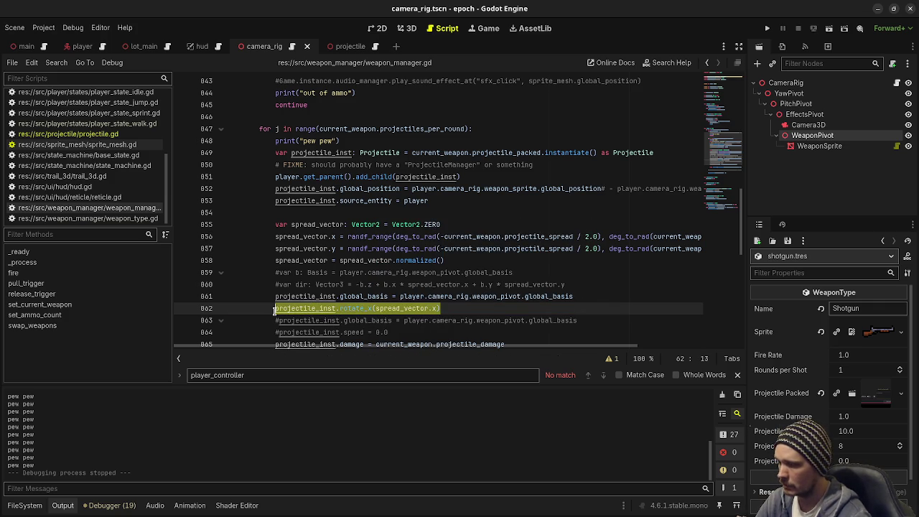
key("ctrl+c")
key("End")
key("Return")
key("ctrl+v")
key("Left")
key("Left")
key("Delete")
type("y")
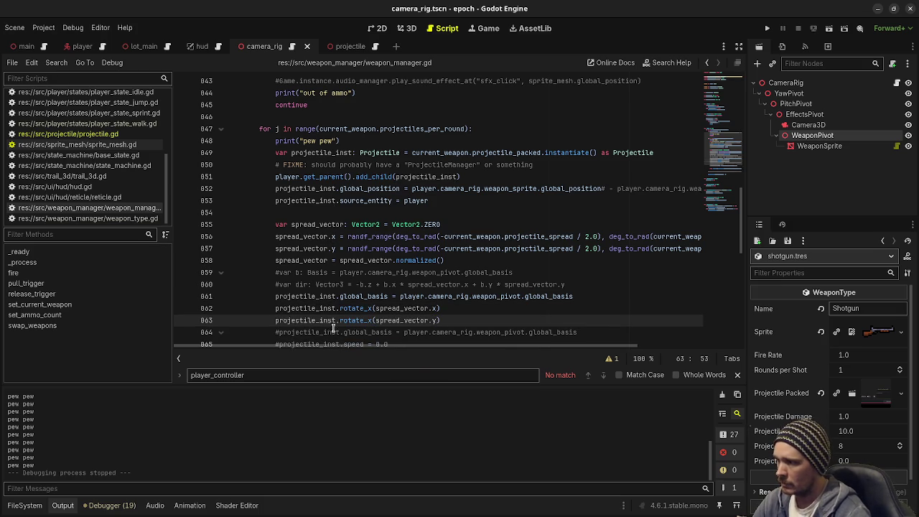
left_click(371, 323)
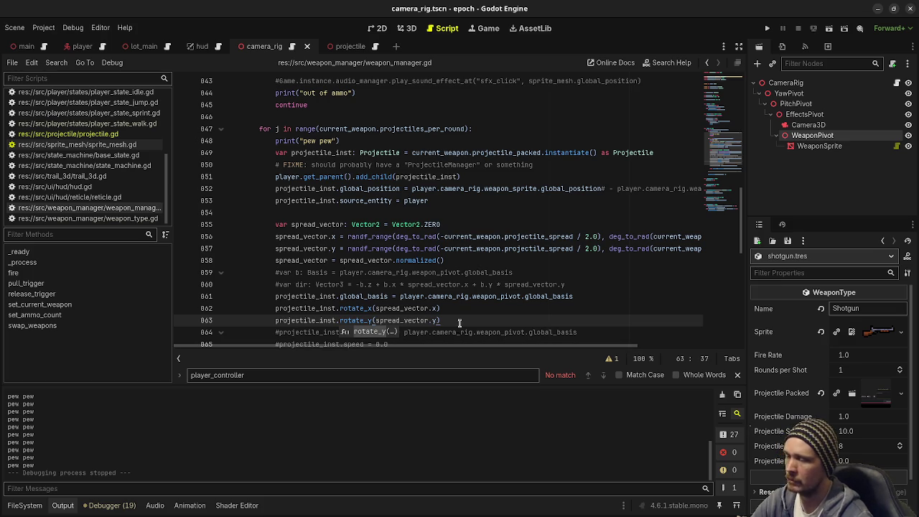
key("F5")
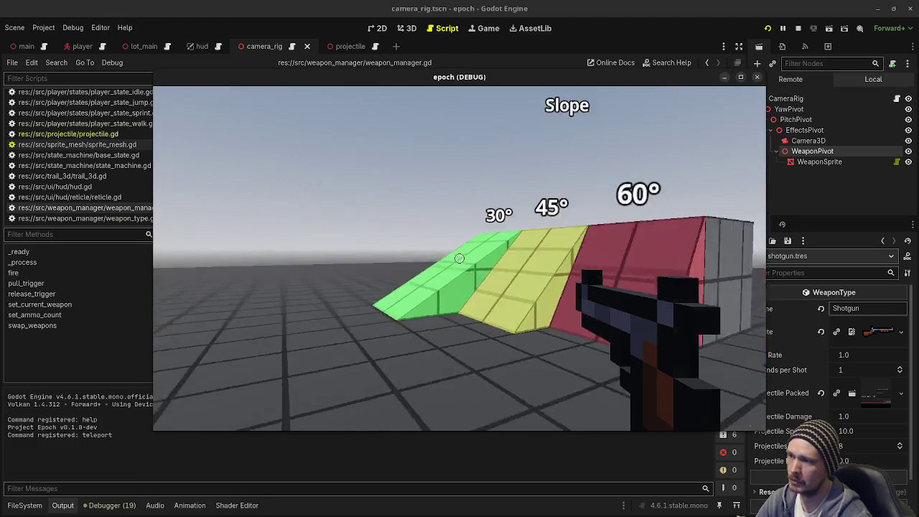
Fire four shotgun shots at the tower and Jump Height area, then stop the game
left_click(459, 259)
left_click(459, 258)
left_click(460, 259)
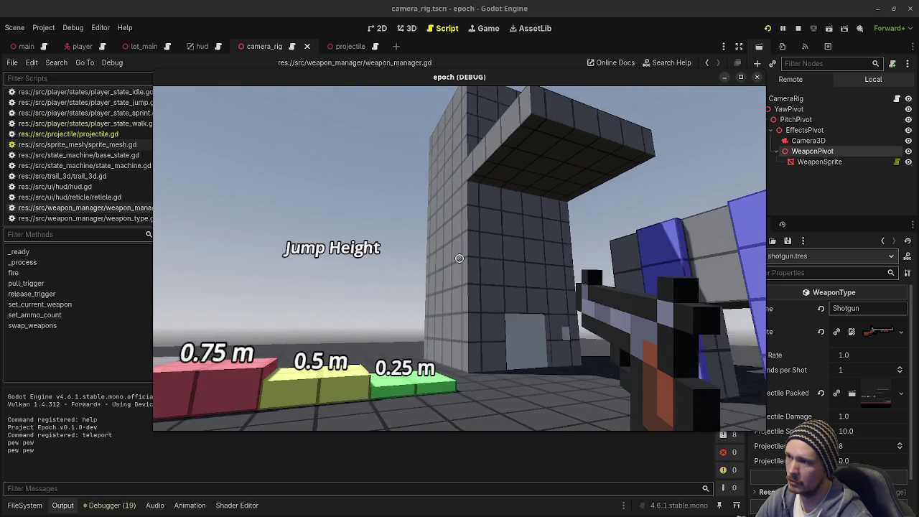
left_click(459, 258)
left_click(459, 258)
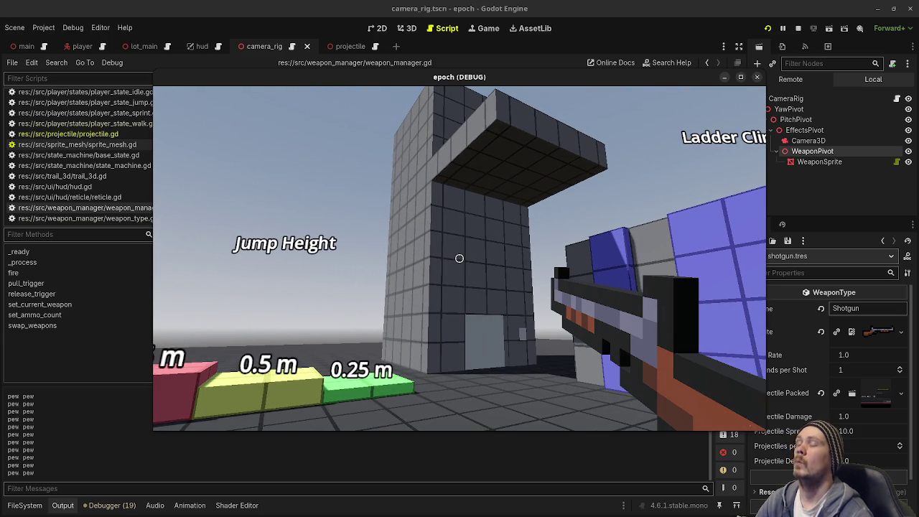
key("Escape")
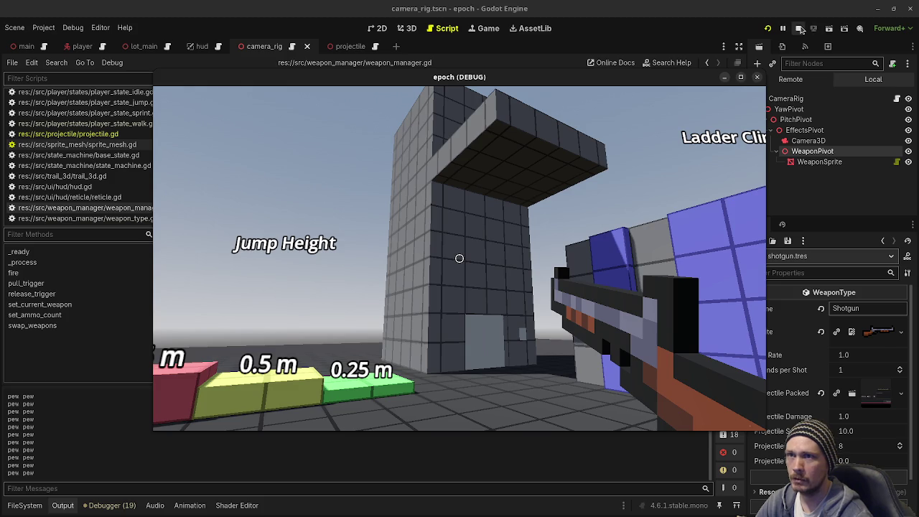
left_click(797, 28)
left_click(445, 284)
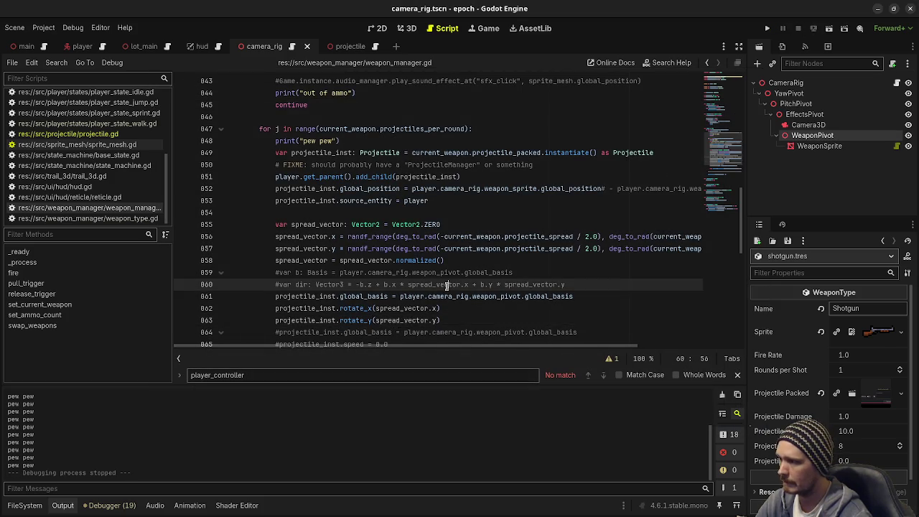
scroll(445, 286, "down", 1)
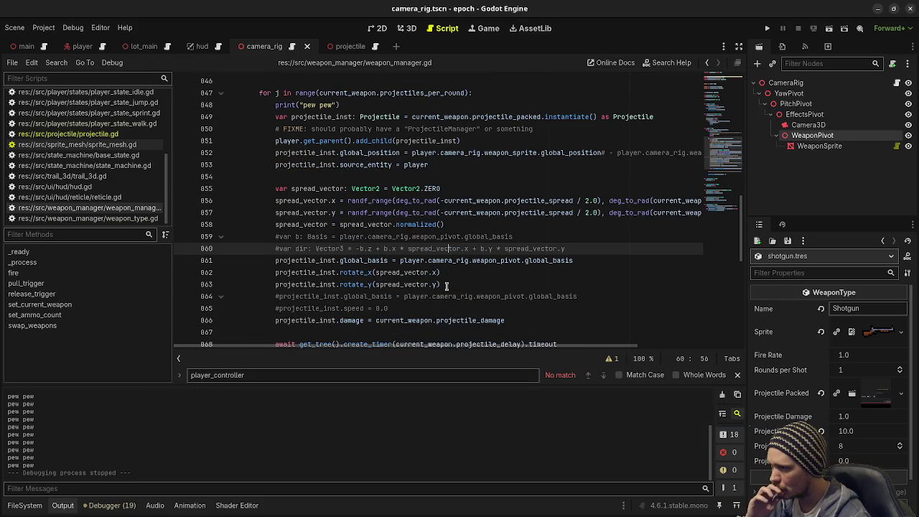
Prefix the rotate_y(spread_vector.y) line with # and rerun the game
mouse_move(356, 284)
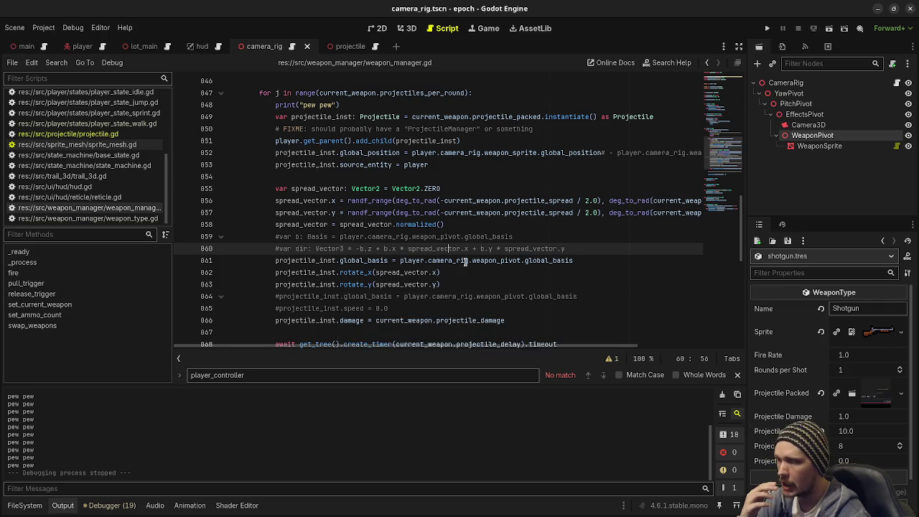
scroll(464, 263, "down", 1)
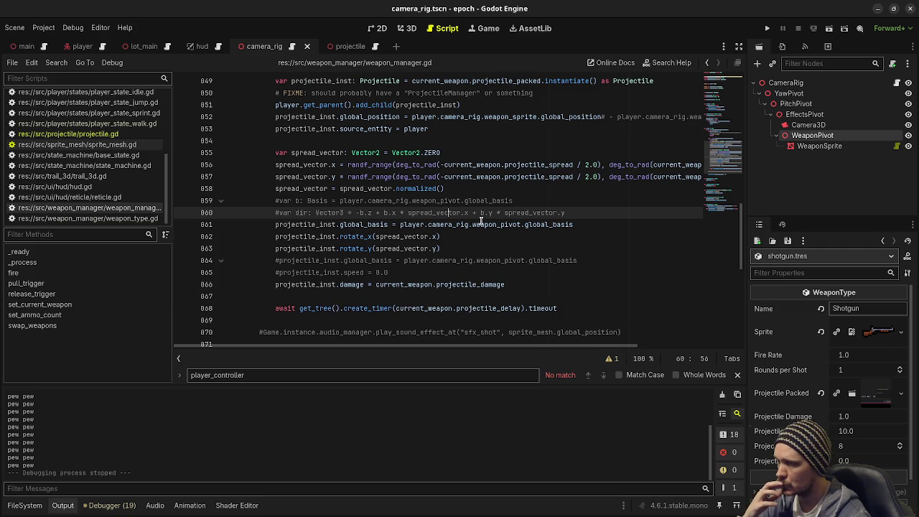
left_click(276, 248)
type("#")
key("F5")
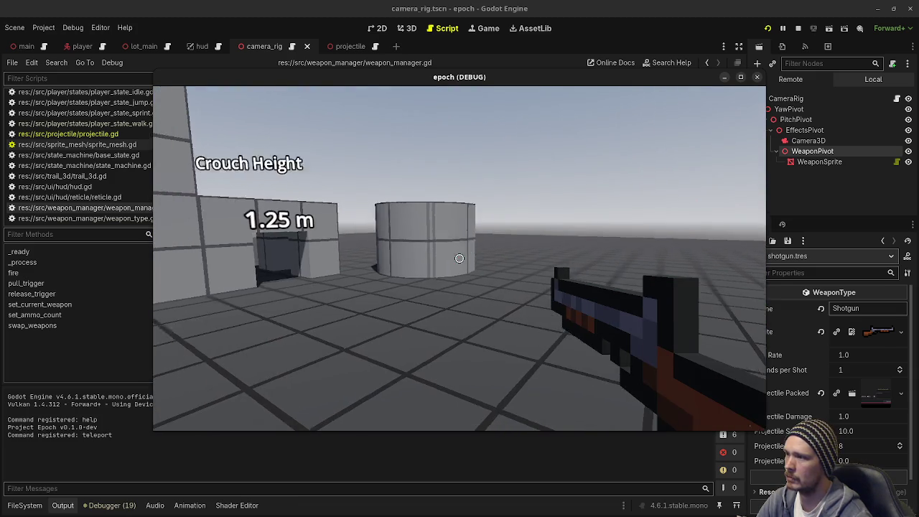
Fire nine shotgun blasts at the Jump Height tower wall, then stop the game
left_click(460, 258)
left_click(459, 259)
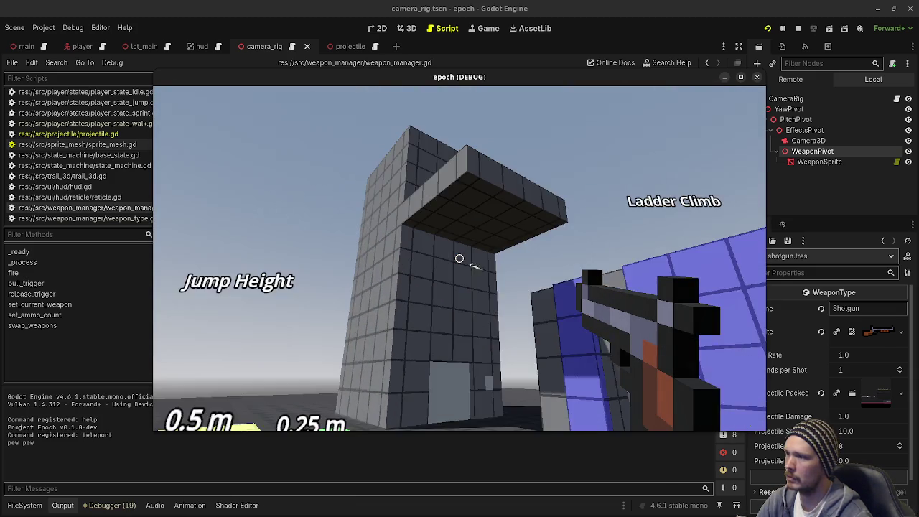
left_click(459, 258)
left_click(459, 258)
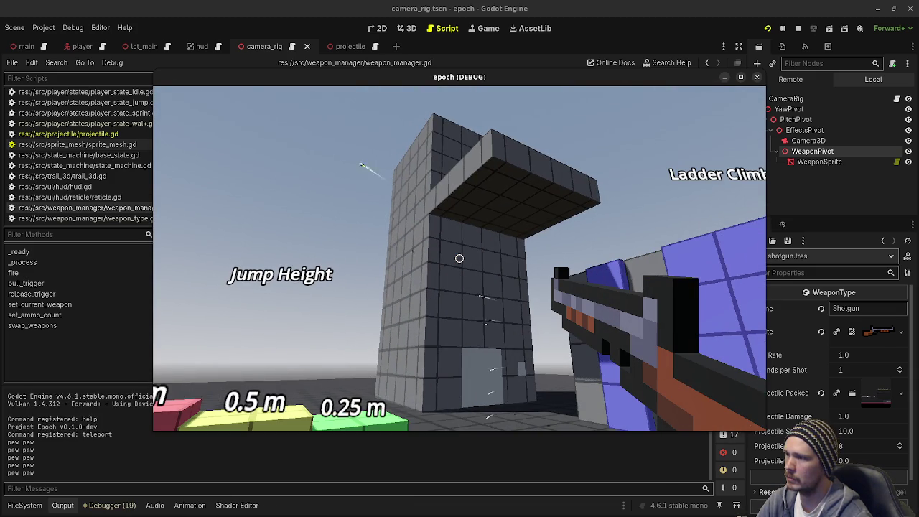
left_click(459, 258)
left_click(459, 258)
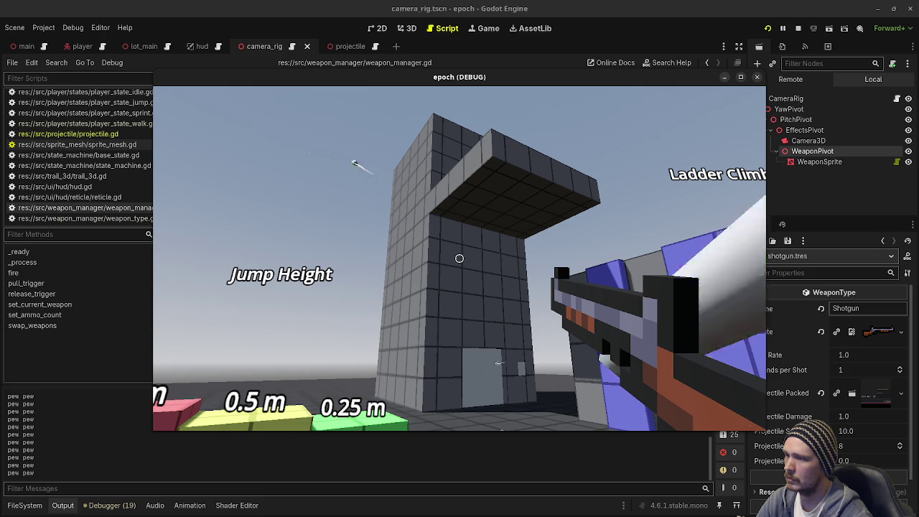
left_click(459, 258)
left_click(459, 258)
left_click(459, 259)
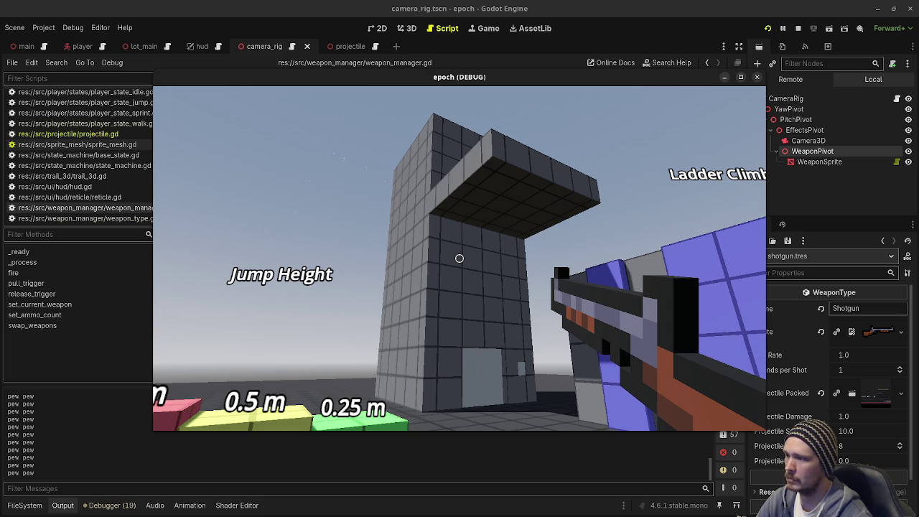
key("Escape")
key("F8")
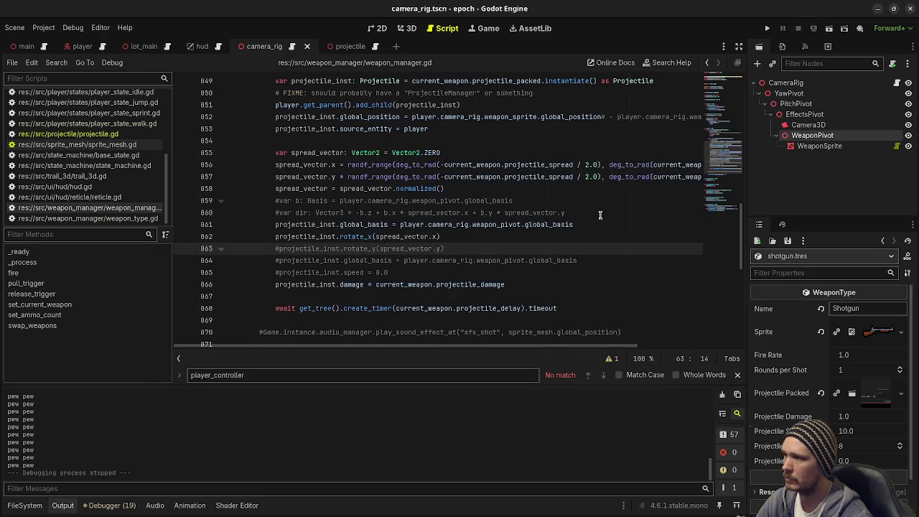
Check the Node3D rotation docs, then change rotate_x to rotate_y on line 862
left_click(351, 236, "ctrl")
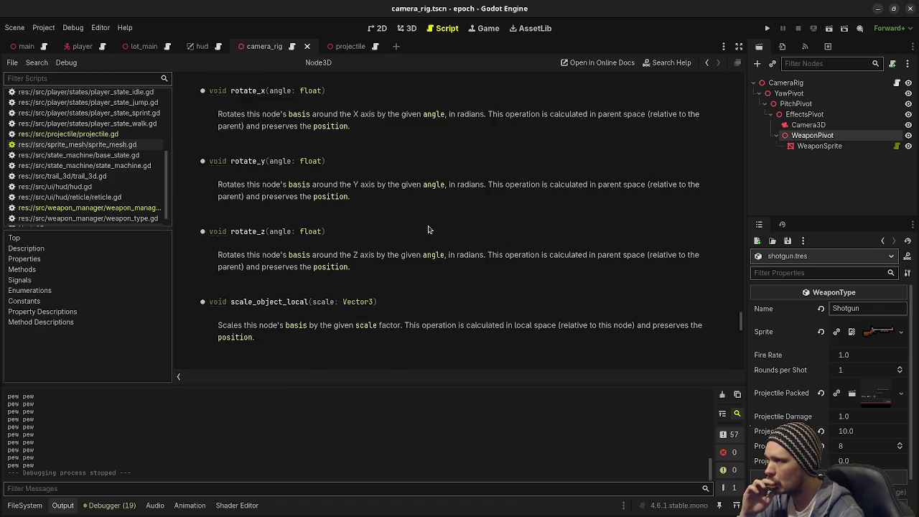
left_click(126, 209)
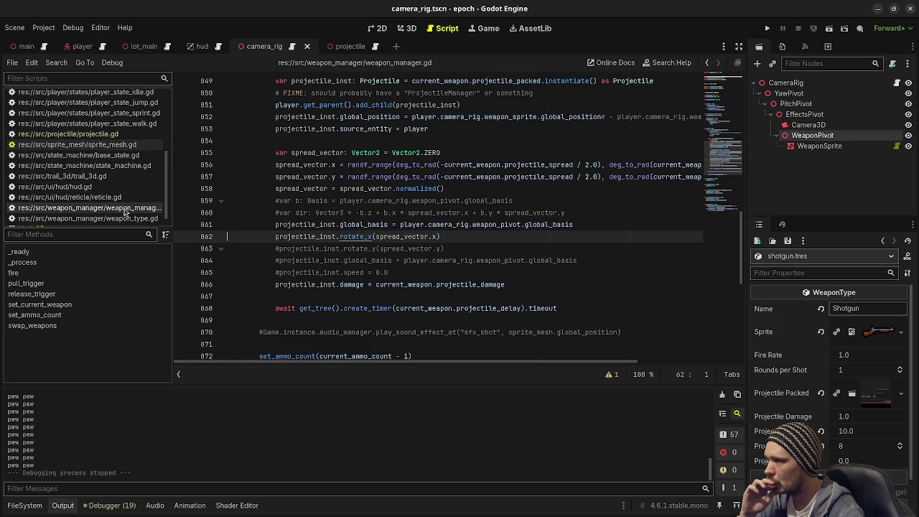
left_click(371, 237)
key("BackSpace")
type("y")
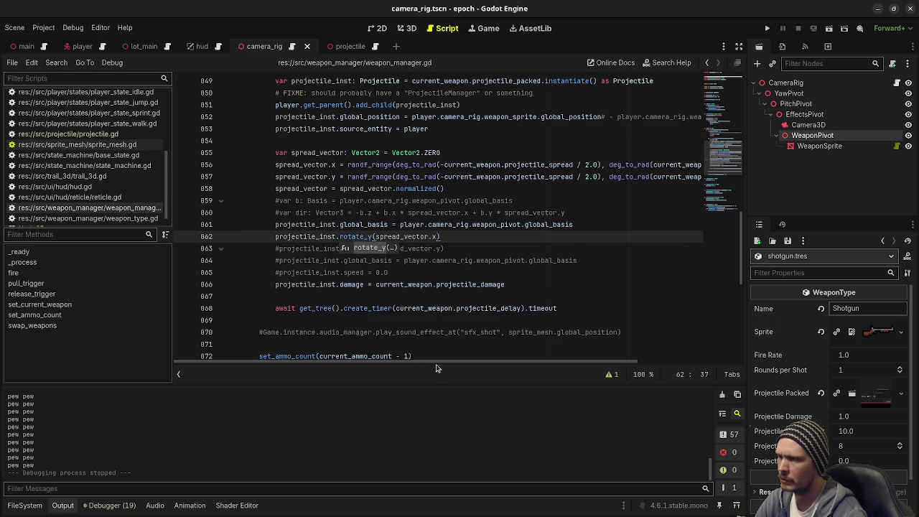
Select the rotate_y call name on line 862 to replace it
mouse_move(441, 366)
left_mouse_down()
mouse_move(558, 364)
mouse_move(405, 362)
left_mouse_up()
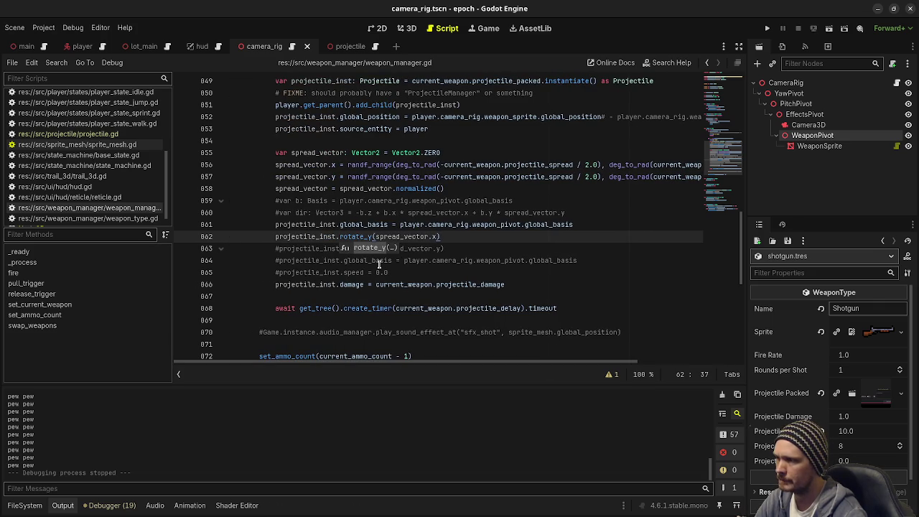
left_click(457, 248)
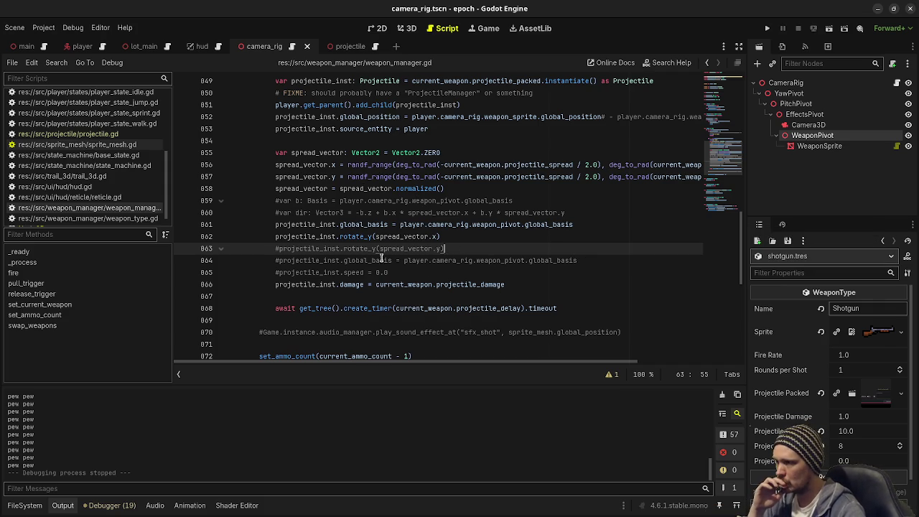
mouse_move(351, 239)
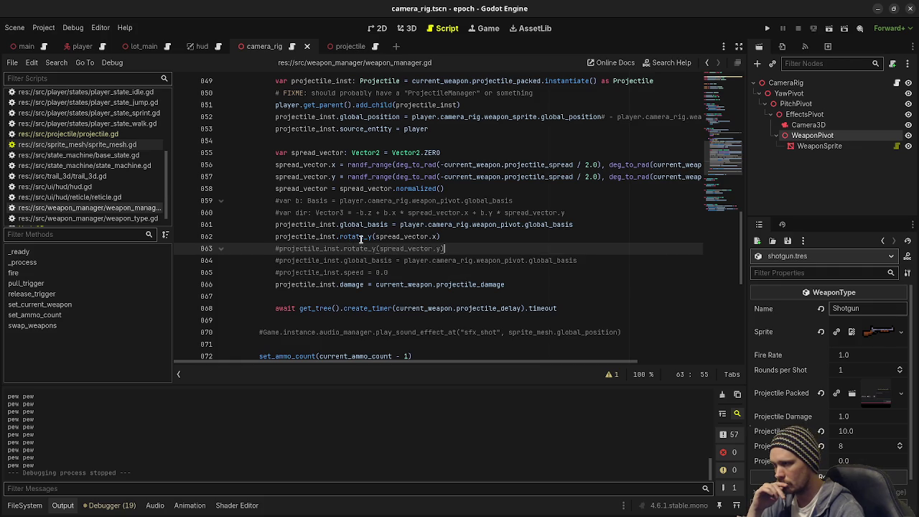
double_click(361, 237)
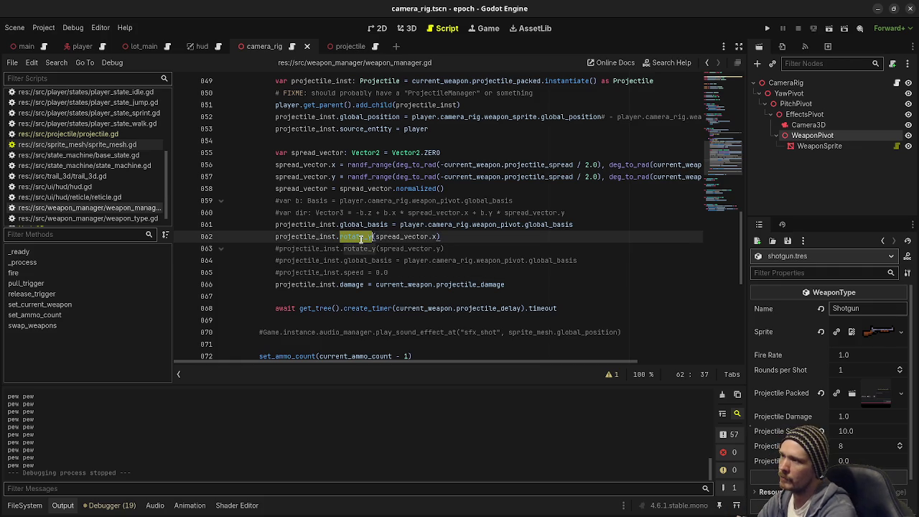
Rewrite line 862 as projectile_inst.rotation.y += spread_vector.x without the stray parentheses, then run the project
type("rotation")
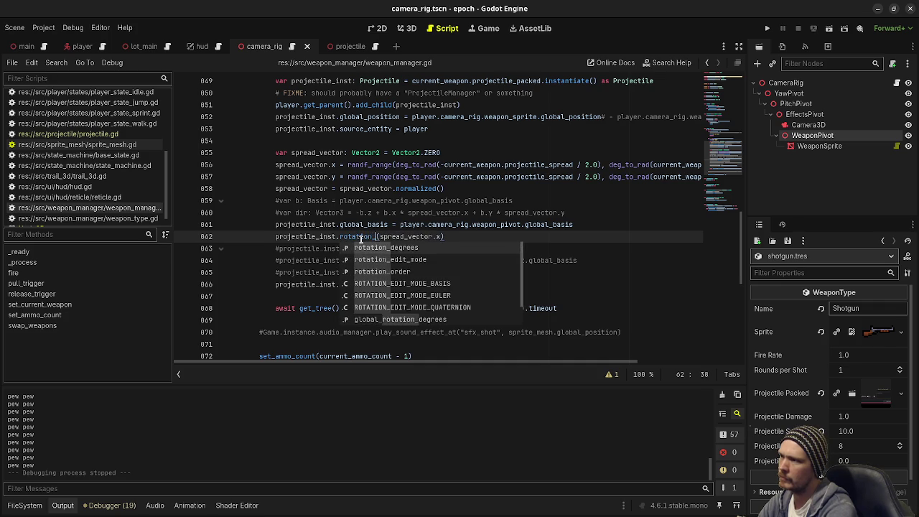
type(".y")
type(" +=")
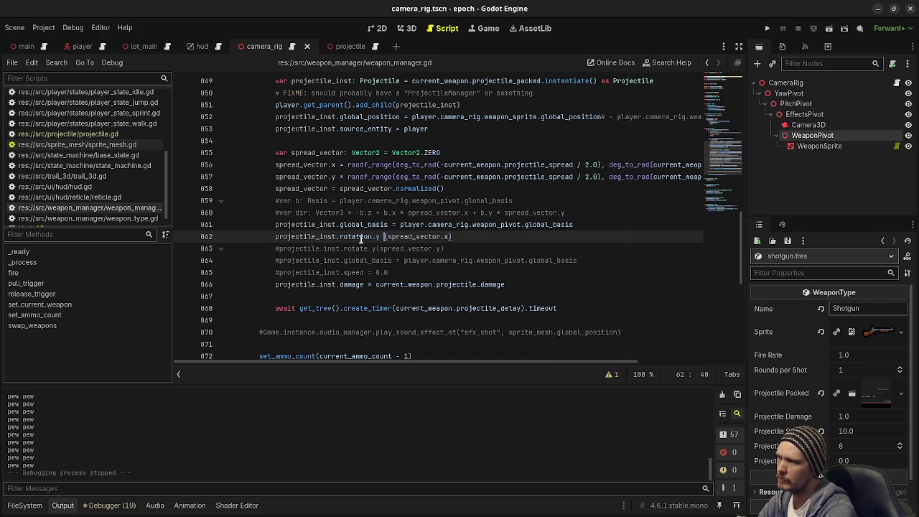
key("BackSpace")
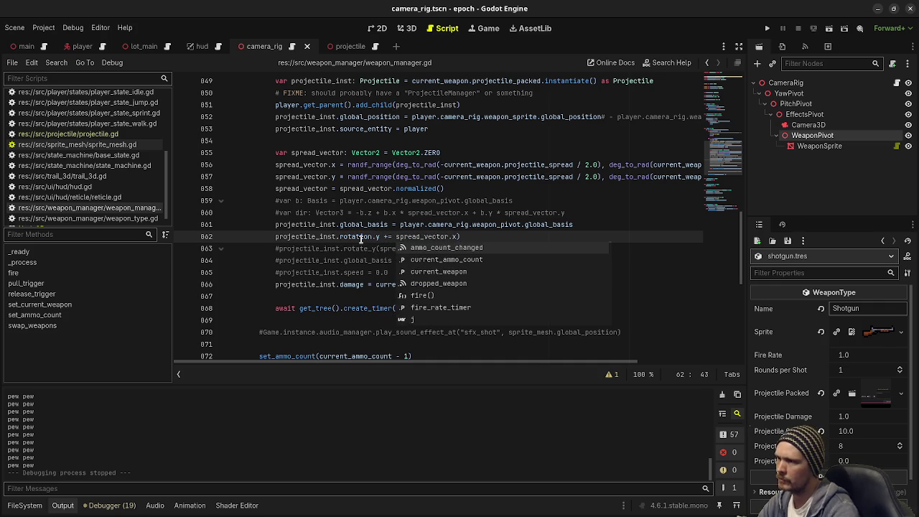
left_click(504, 238)
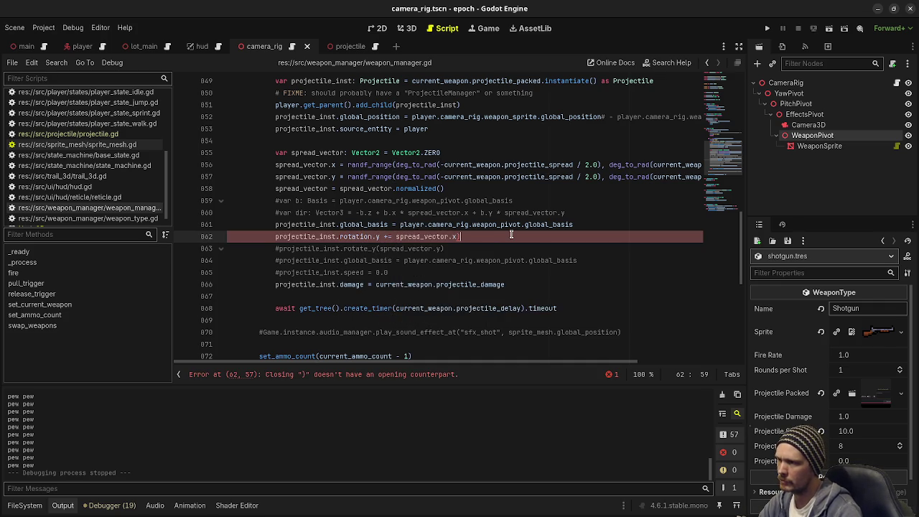
key("BackSpace")
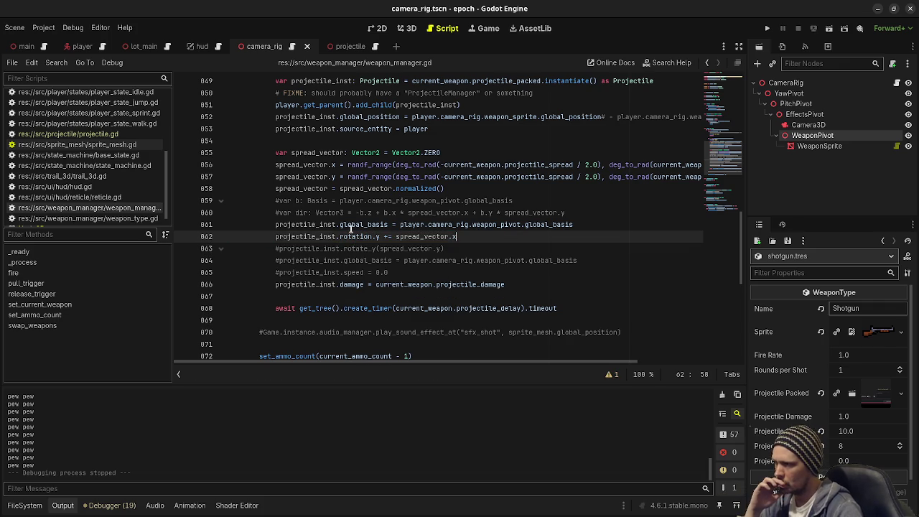
mouse_move(358, 236)
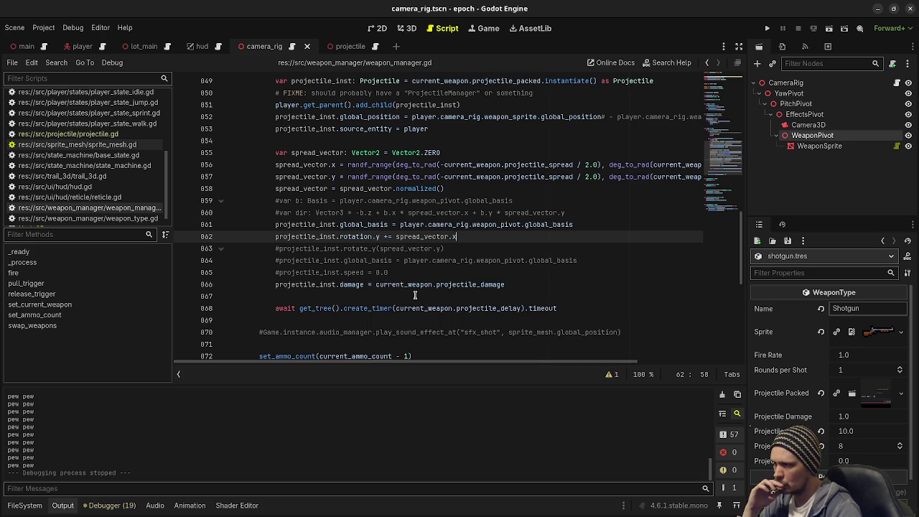
mouse_move(451, 286)
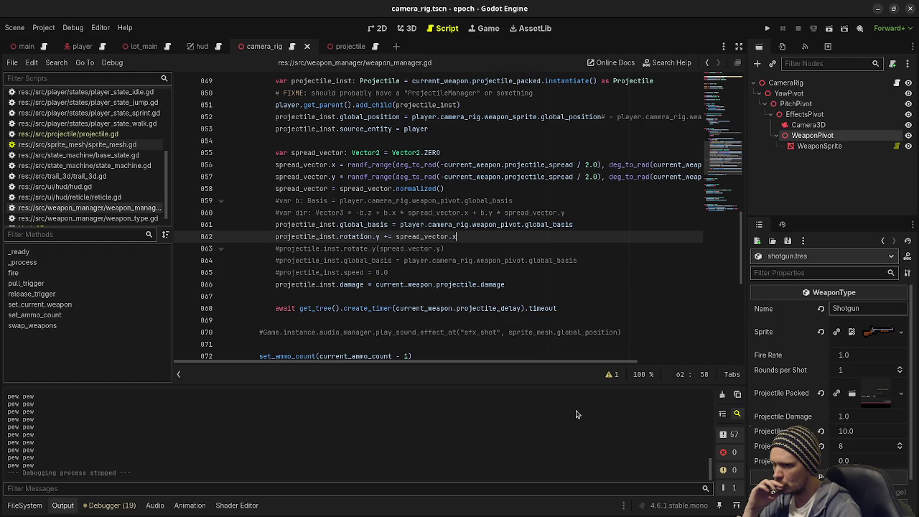
key("F5")
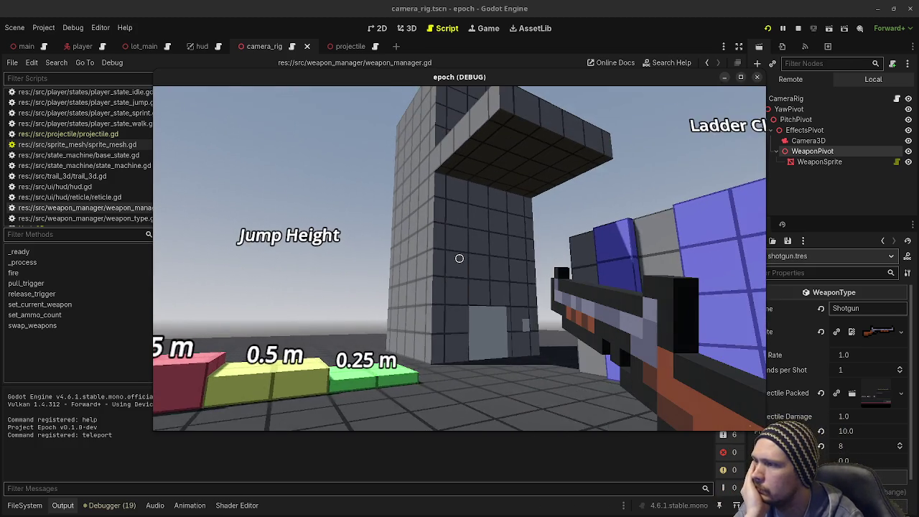
Fire the shotgun three times at the tower, then release the mouse and stop the game
left_click(459, 259)
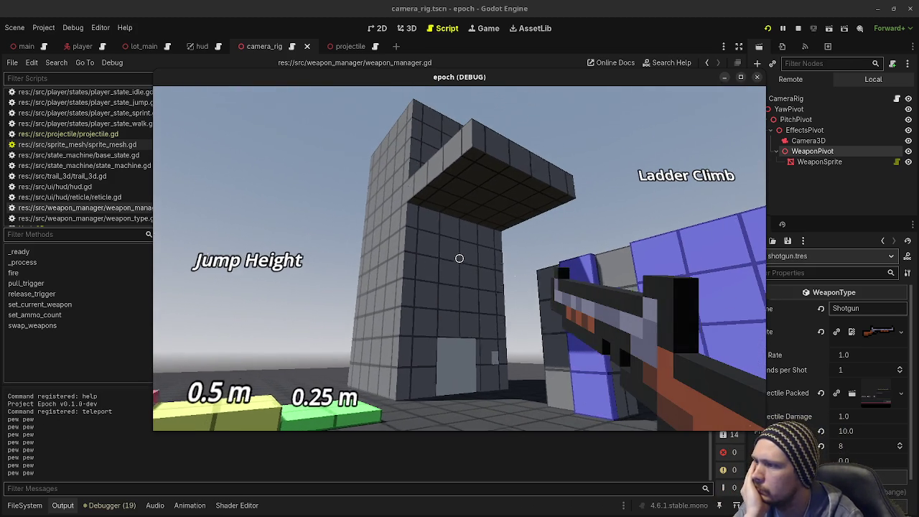
left_click(459, 258)
left_click(459, 258)
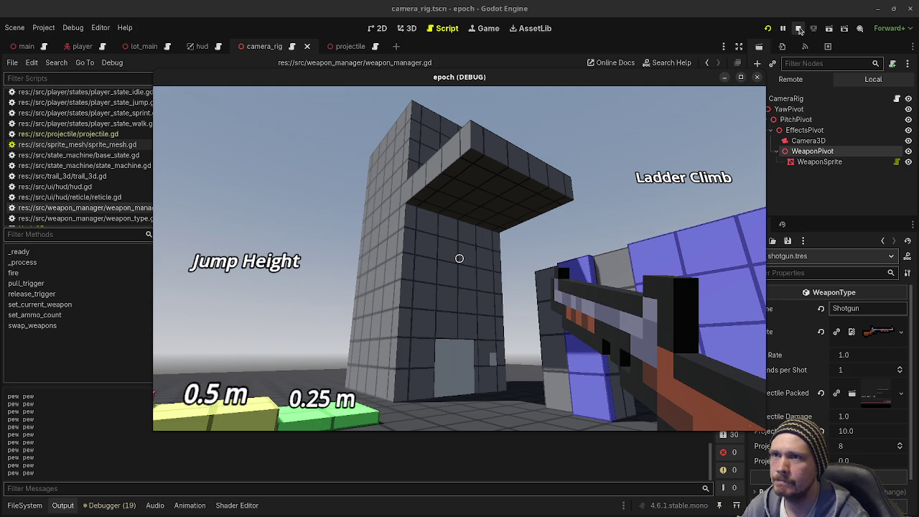
key("Escape")
key("F8")
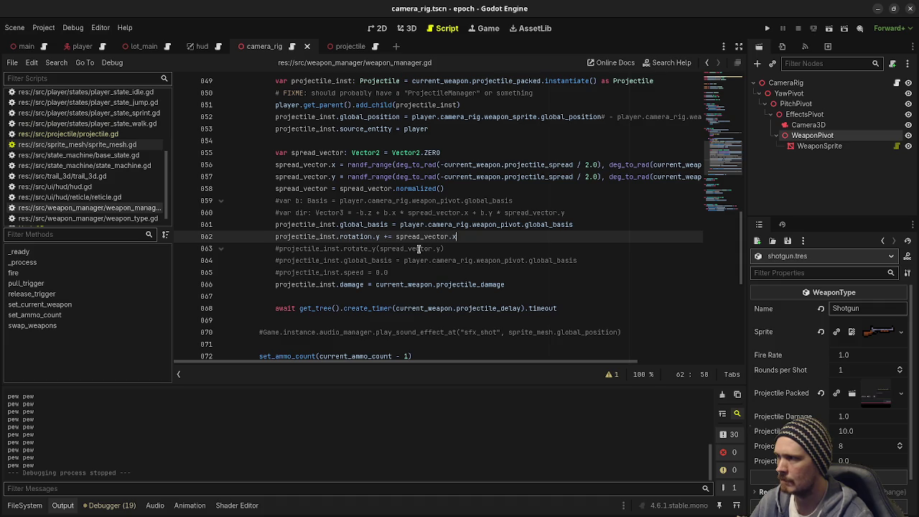
Inspect projectile_spread and the two deg_to_rad calls on line 856
mouse_move(425, 237)
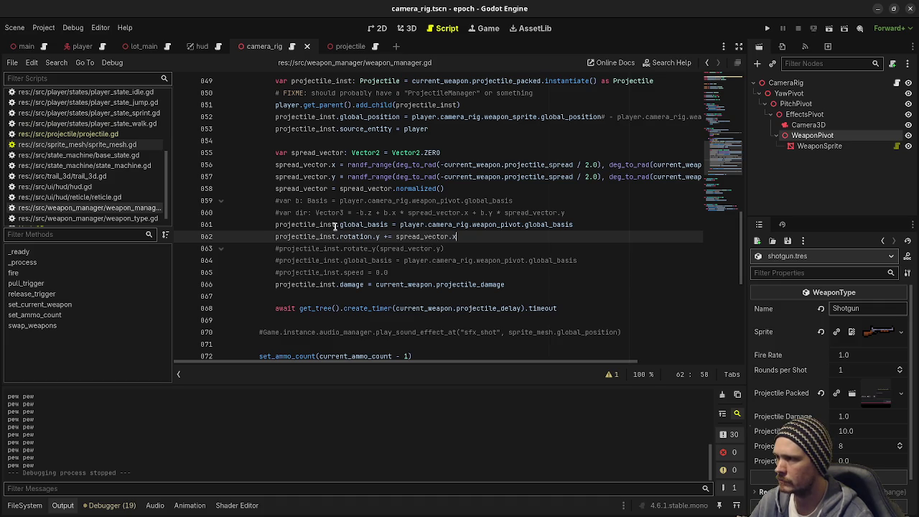
mouse_move(395, 190)
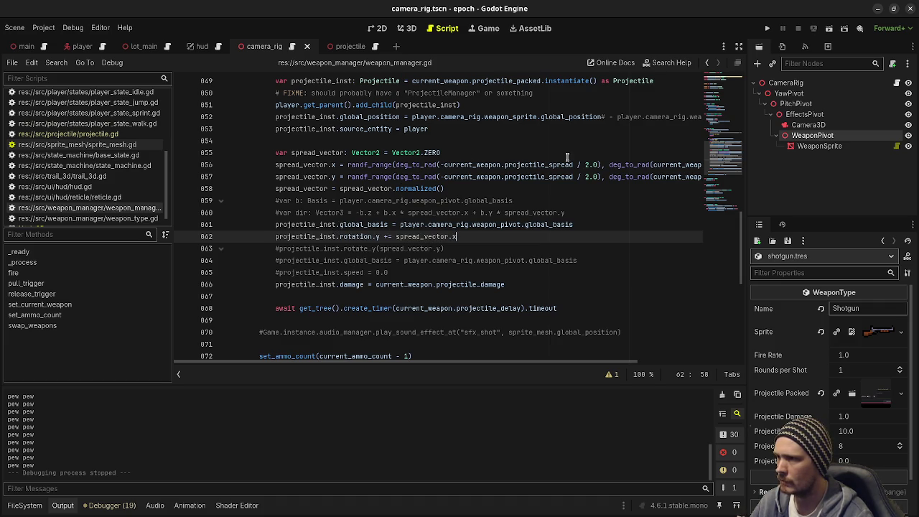
double_click(543, 164)
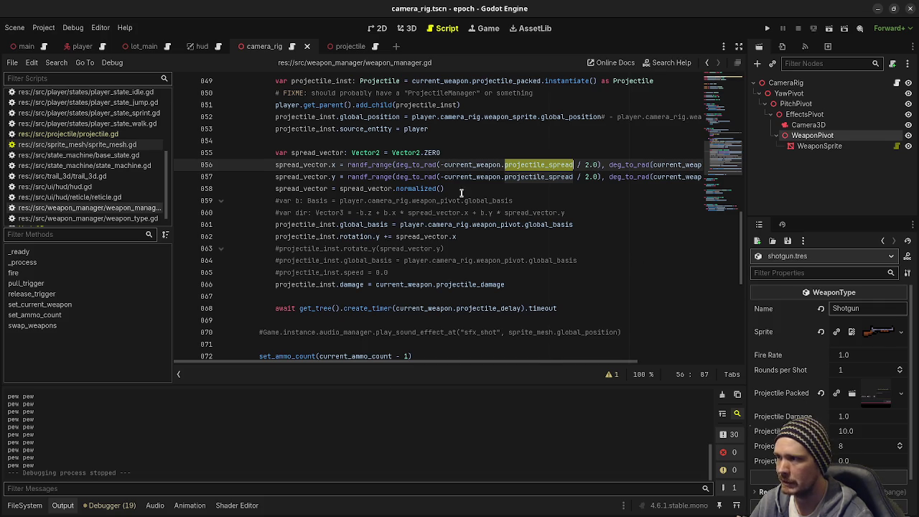
mouse_move(431, 167)
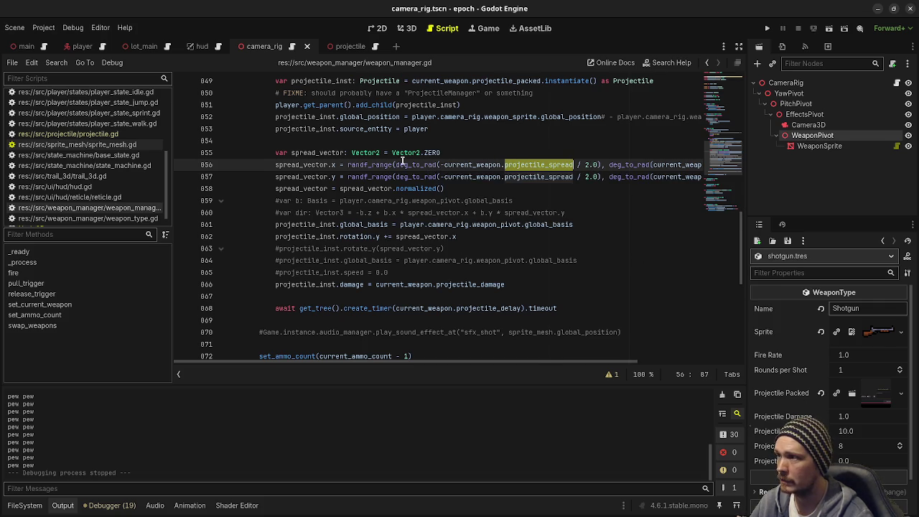
double_click(419, 164)
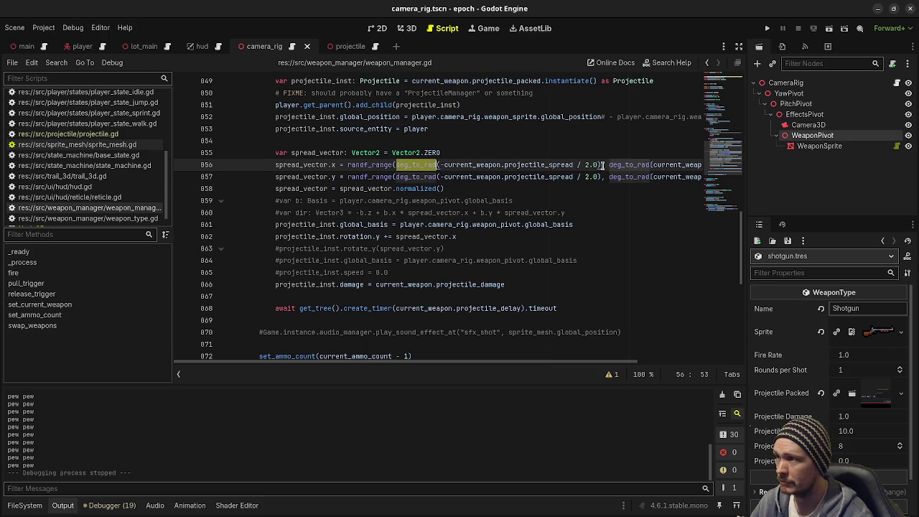
left_click_drag(601, 165, 511, 164)
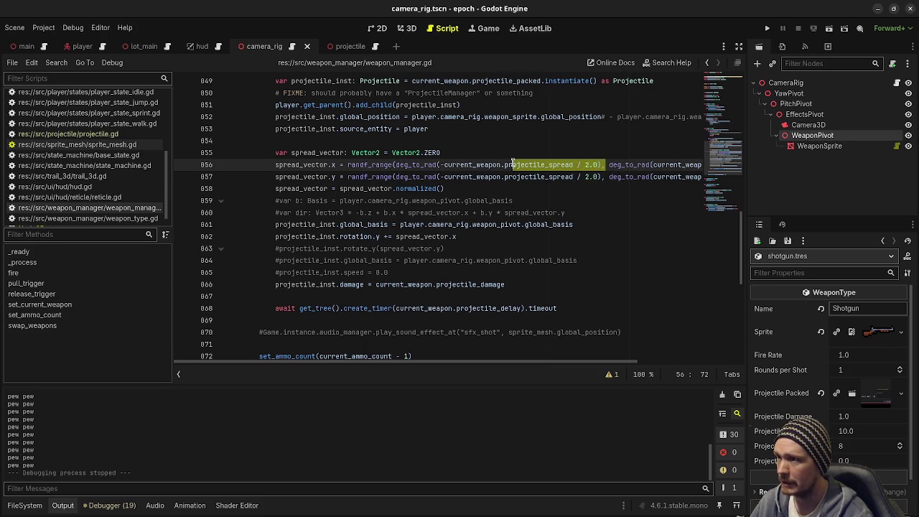
double_click(630, 165)
left_click_drag(663, 159, 677, 164)
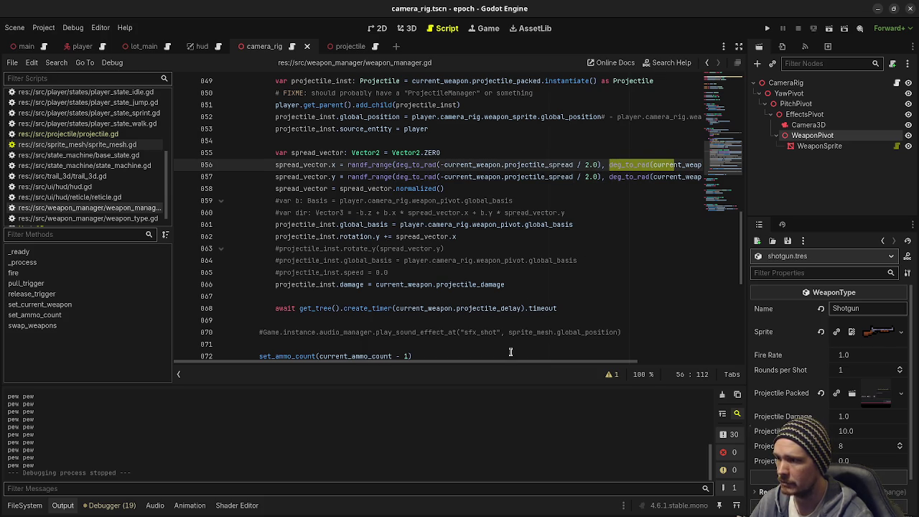
mouse_move(511, 361)
left_mouse_down()
mouse_move(633, 357)
mouse_move(502, 359)
left_mouse_up()
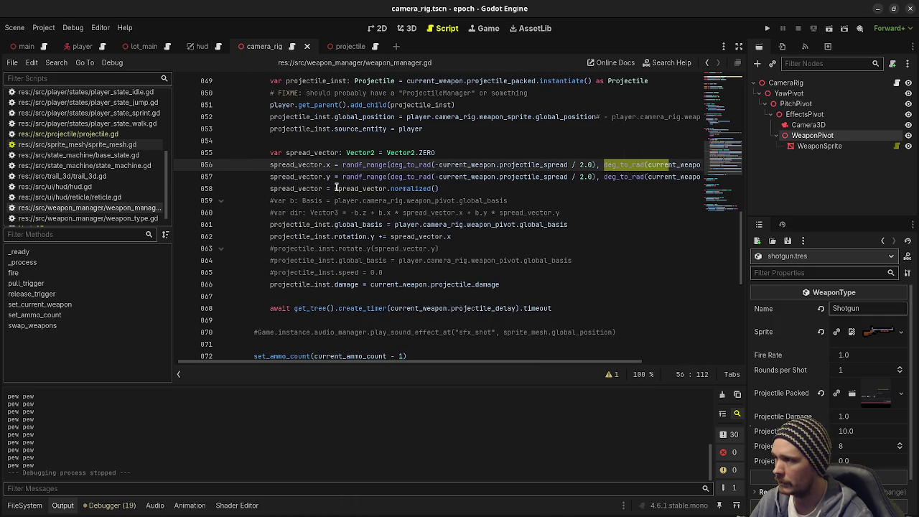
Look up projectile_inst and the global_basis documentation, then dismiss it
double_click(323, 224)
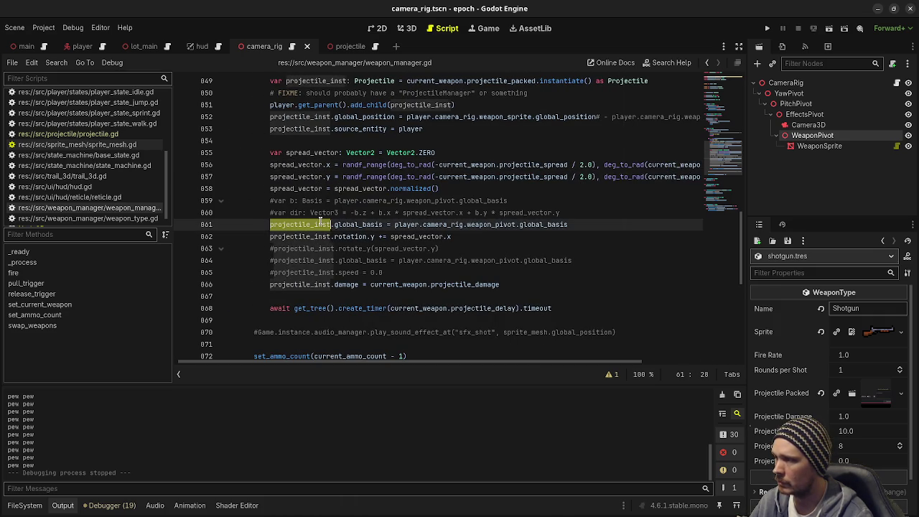
double_click(372, 224)
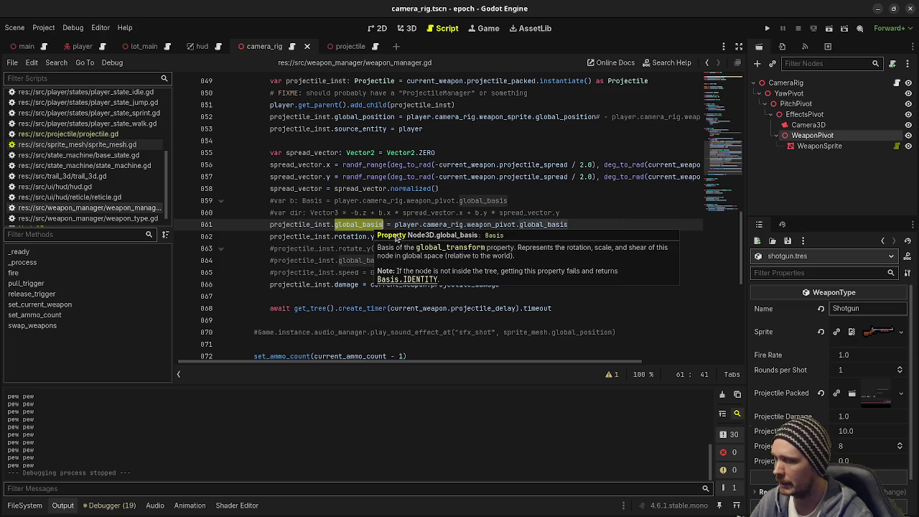
left_click(345, 272)
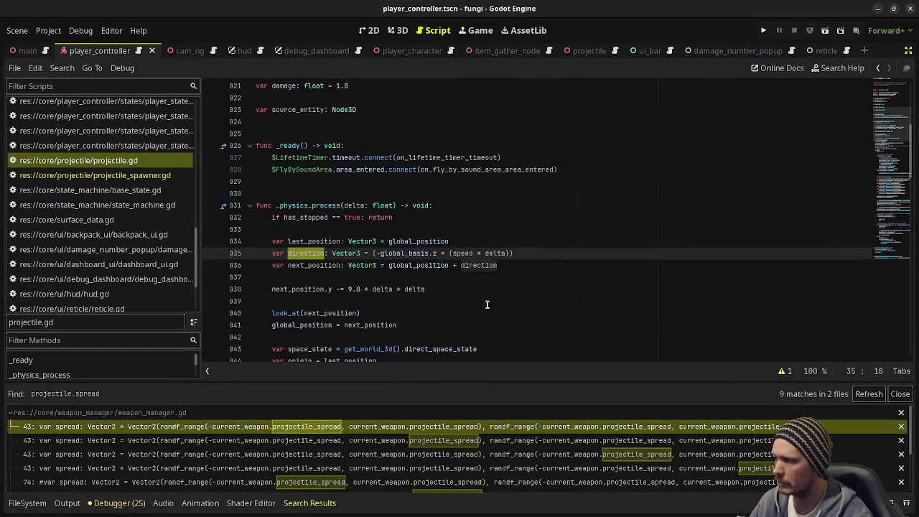
In the fungi project, open weapon_manager.gd and review the spread calculation on line 43
scroll(423, 272, "down", 1)
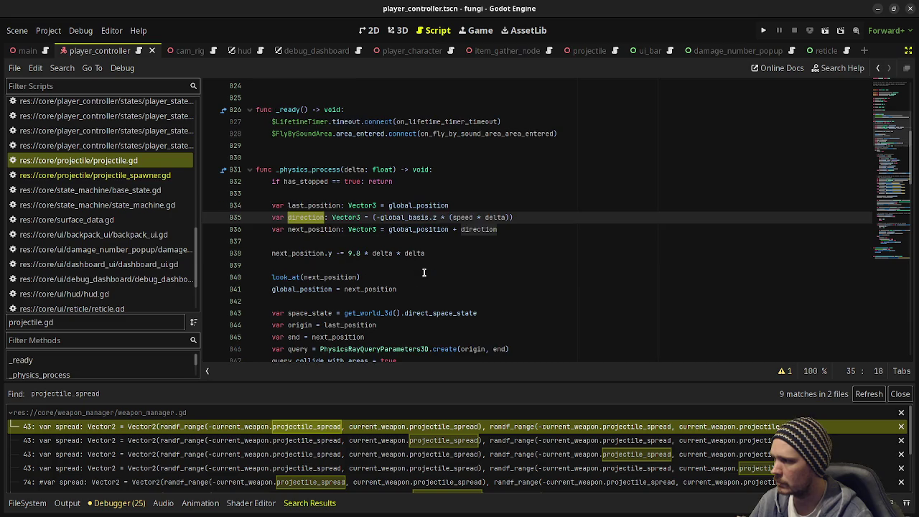
scroll(423, 272, "down", 20)
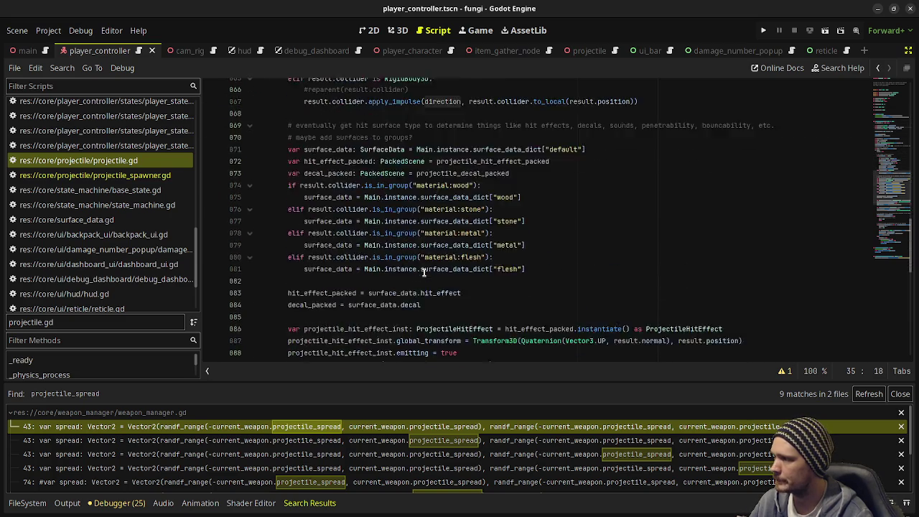
scroll(423, 272, "down", 7)
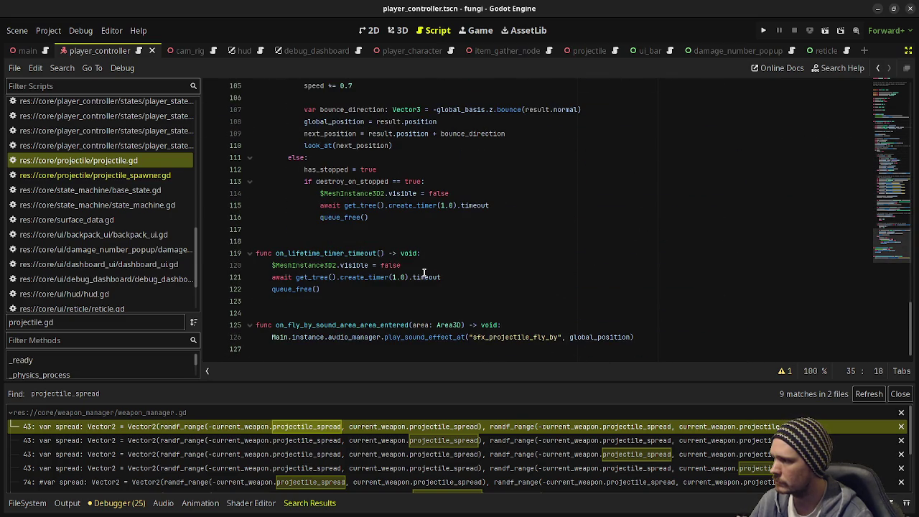
scroll(424, 272, "up", 20)
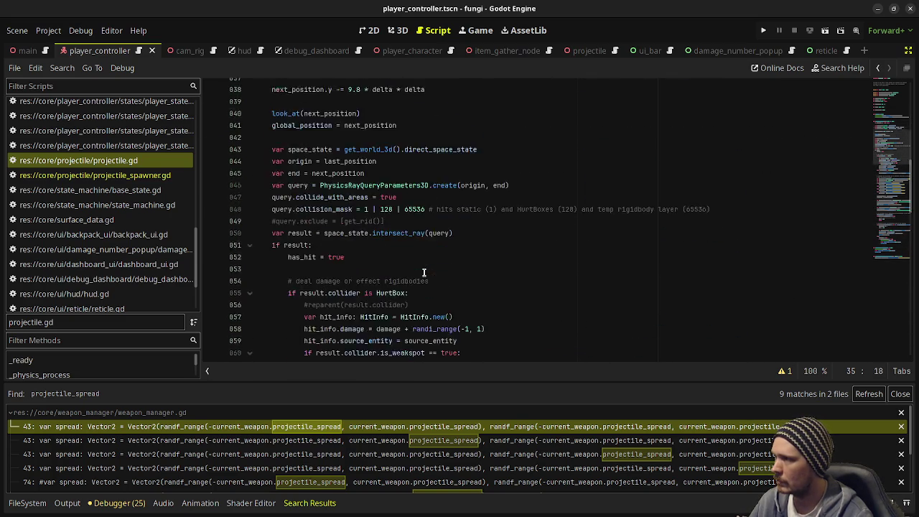
scroll(424, 272, "up", 4)
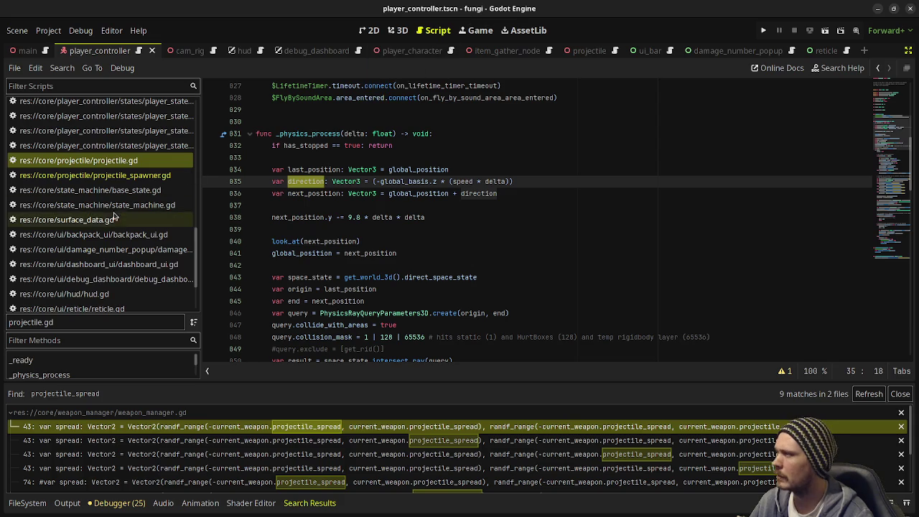
scroll(122, 237, "down", 3)
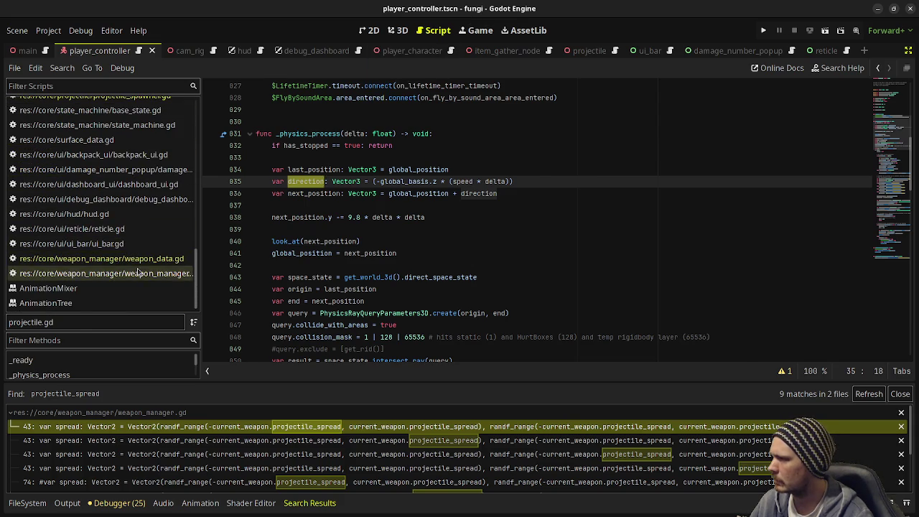
left_click(138, 273)
scroll(395, 237, "up", 10)
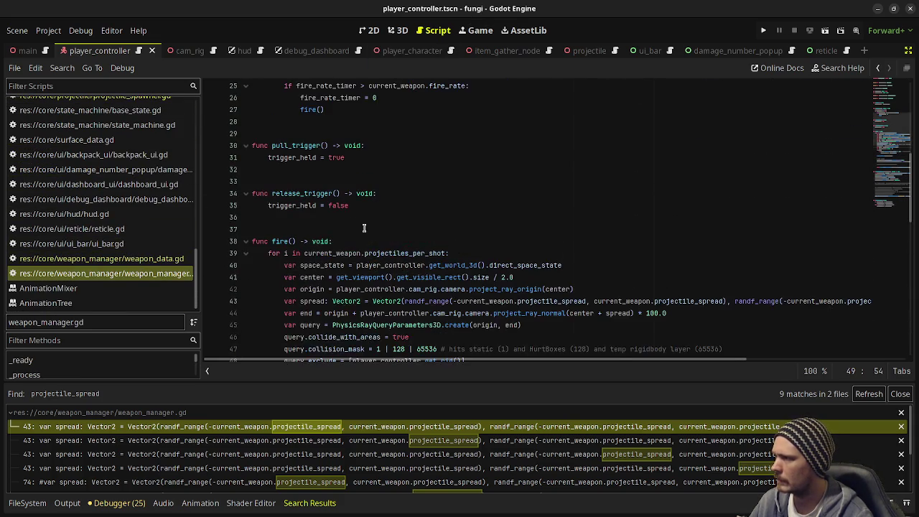
scroll(395, 237, "down", 2)
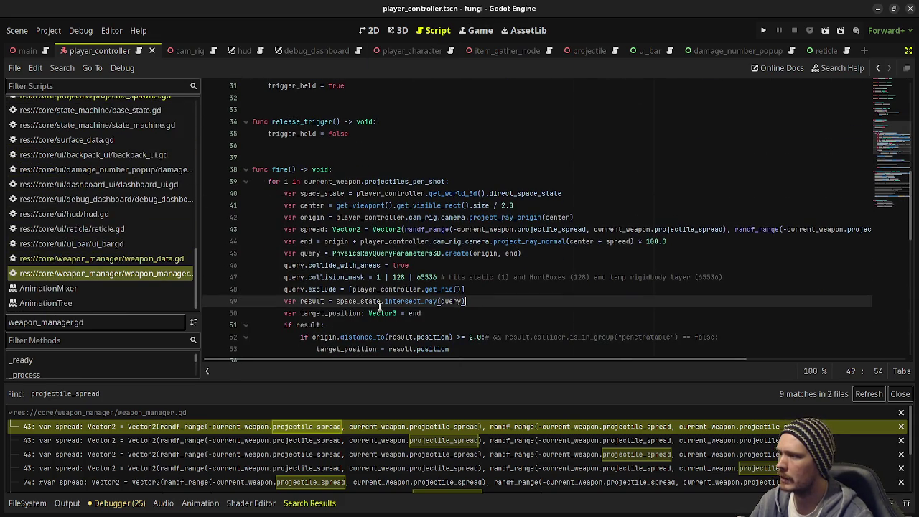
scroll(379, 305, "down", 1)
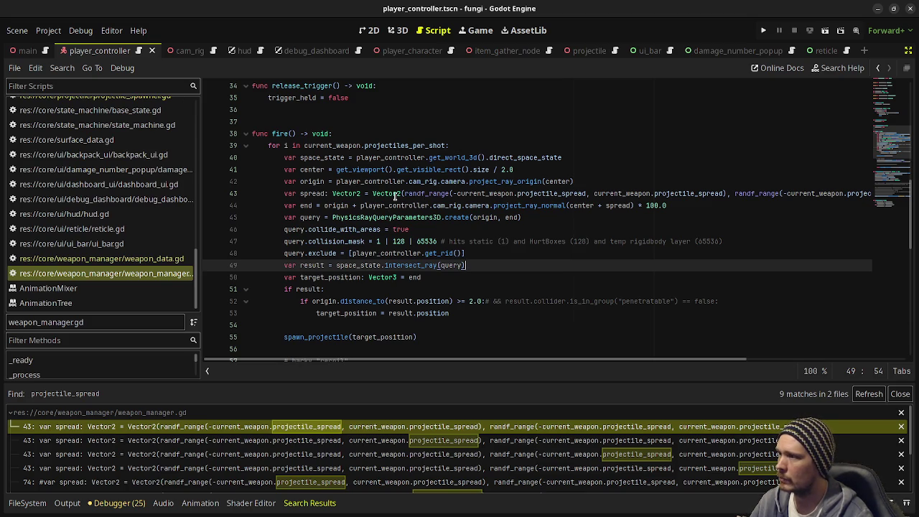
left_click_drag(407, 193, 506, 193)
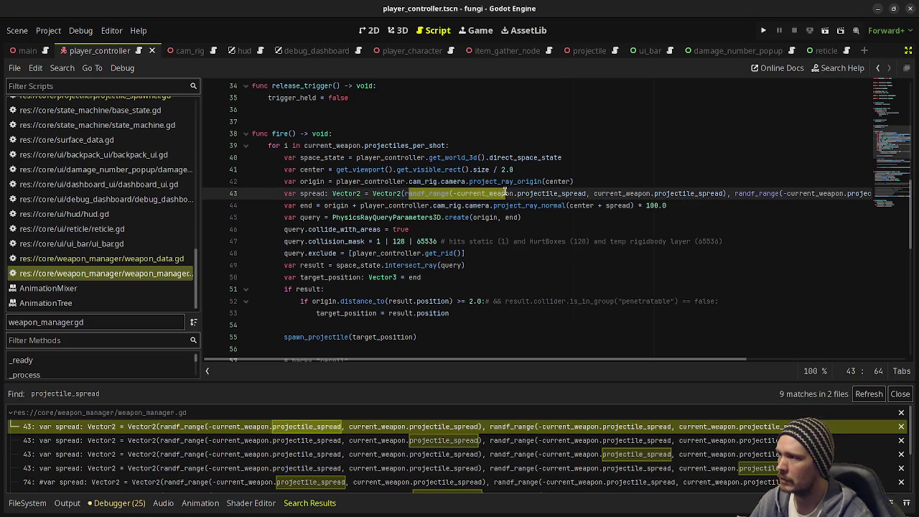
double_click(309, 194)
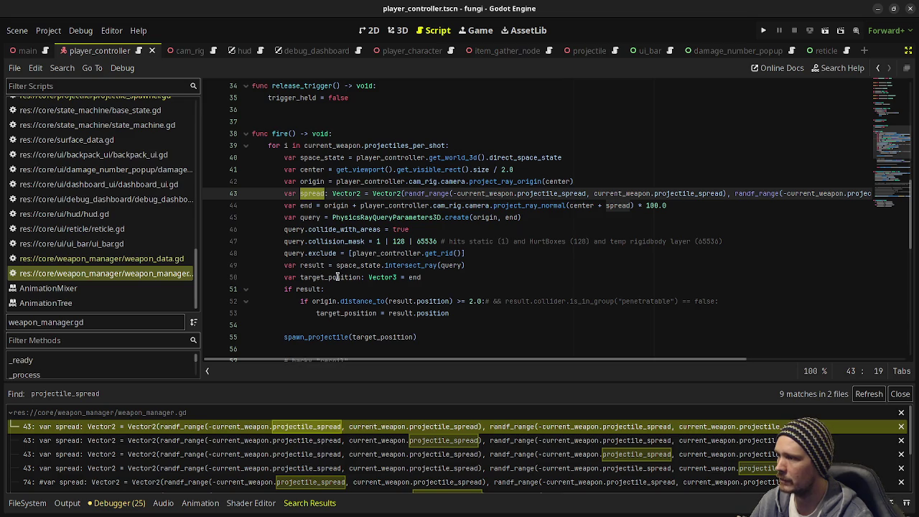
Trace target_position into spawn_projectile's call and definition, then minimize the fungi window
double_click(338, 276)
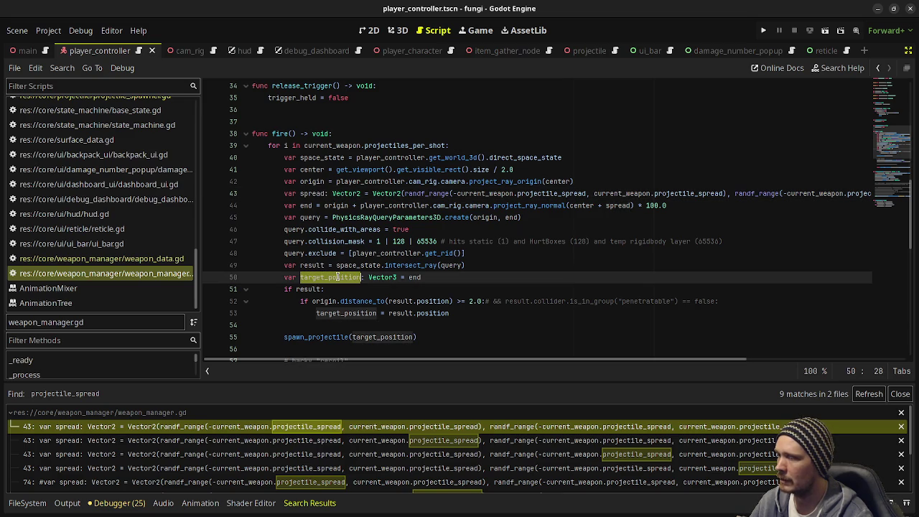
double_click(344, 313)
scroll(483, 260, "down", 3)
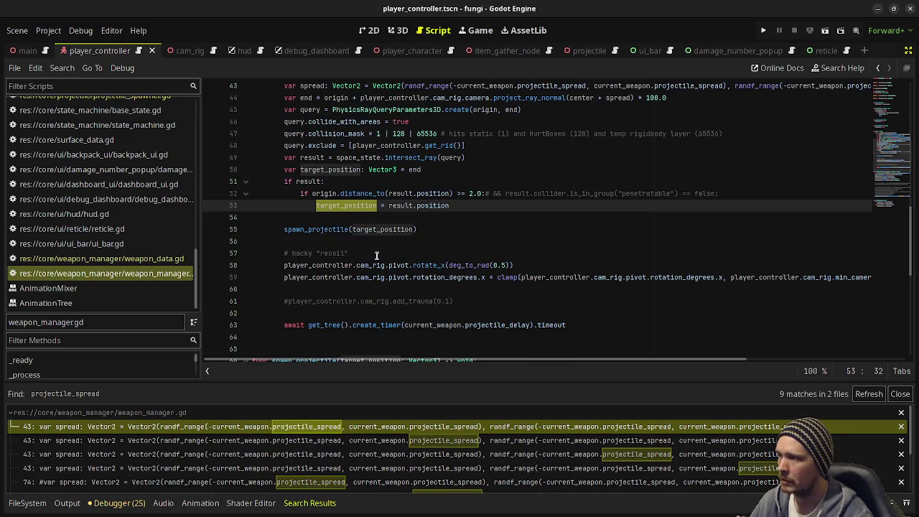
double_click(324, 230)
double_click(379, 229)
scroll(379, 229, "down", 3)
left_click(368, 252)
double_click(369, 252)
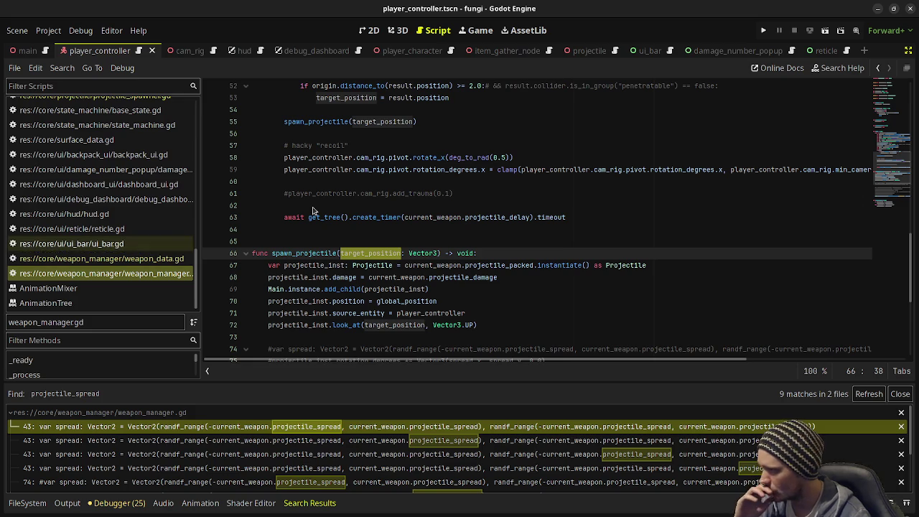
left_click(880, 9)
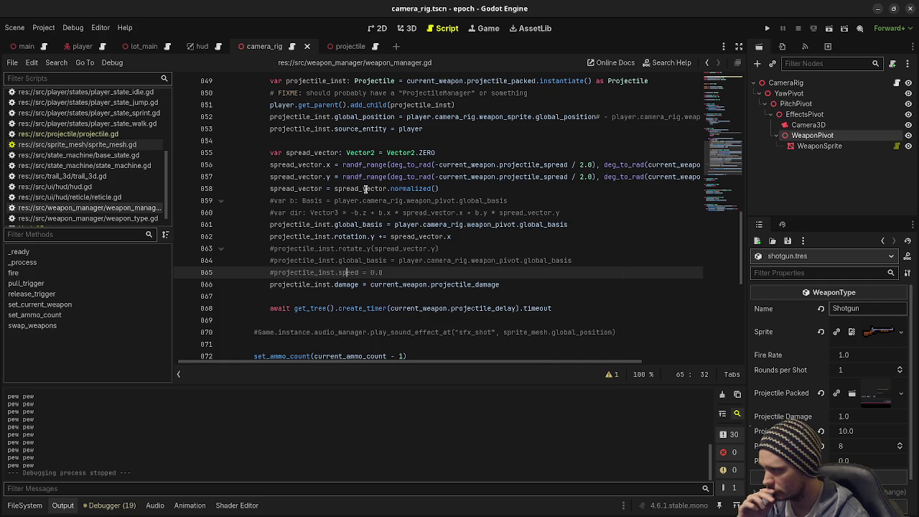
Review the global_basis and rotation docs on lines 860–862, then open projectile.tscn
mouse_move(366, 188)
scroll(430, 187, "up", 2)
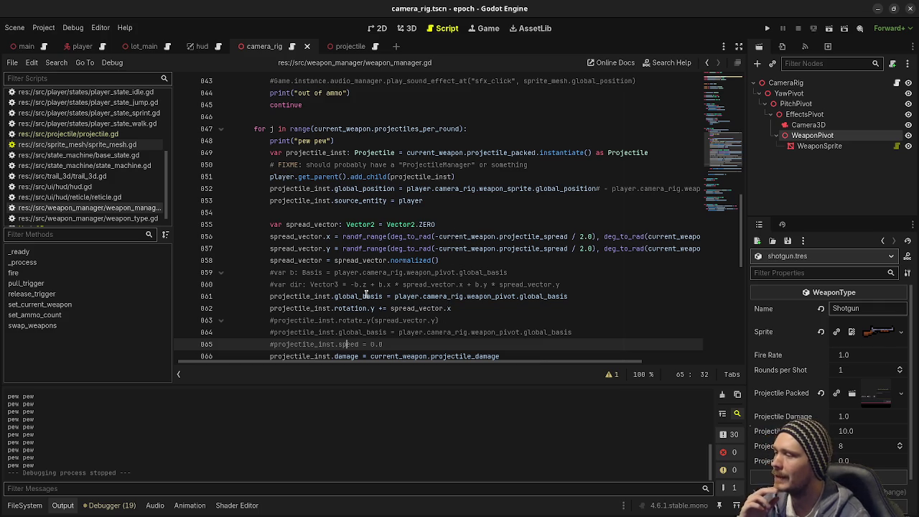
mouse_move(387, 298)
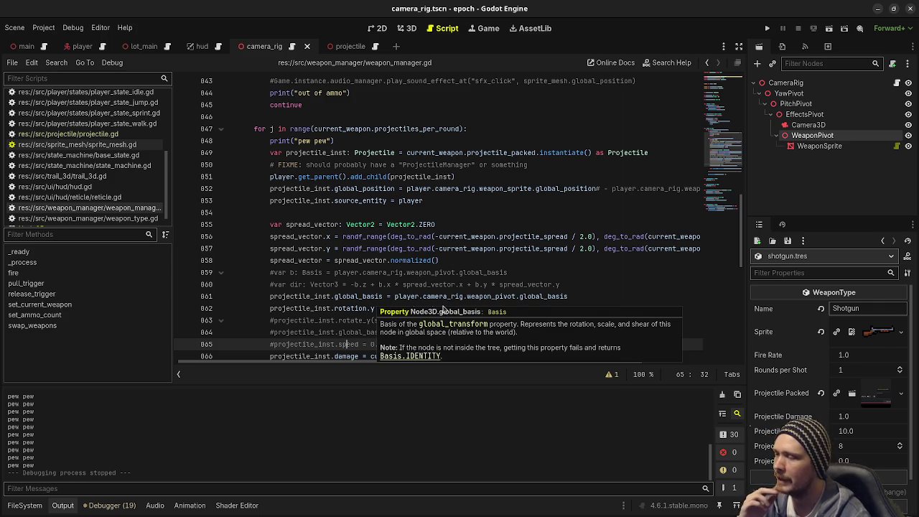
left_click_drag(464, 308, 301, 287)
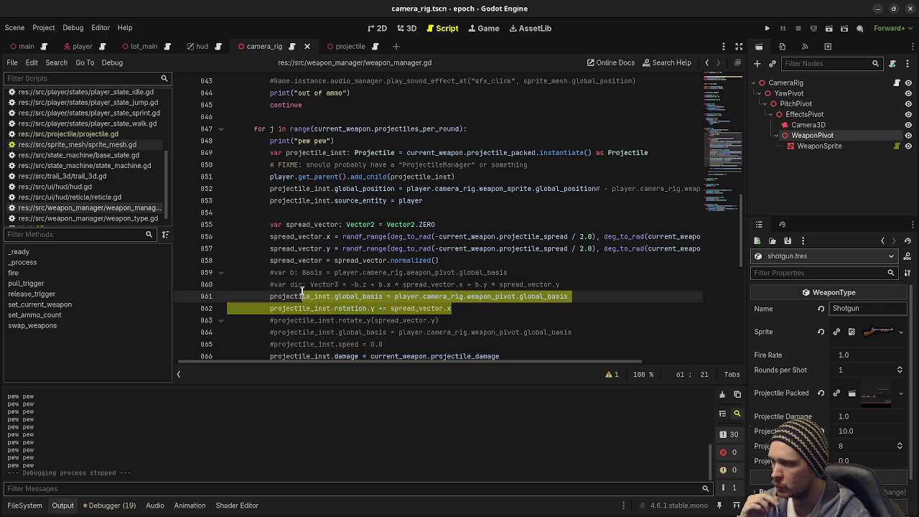
left_click(522, 263)
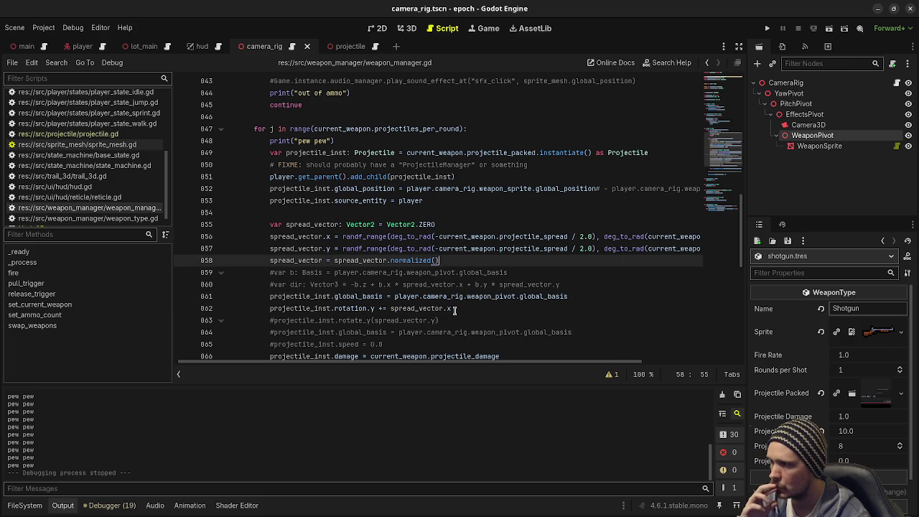
mouse_move(357, 308)
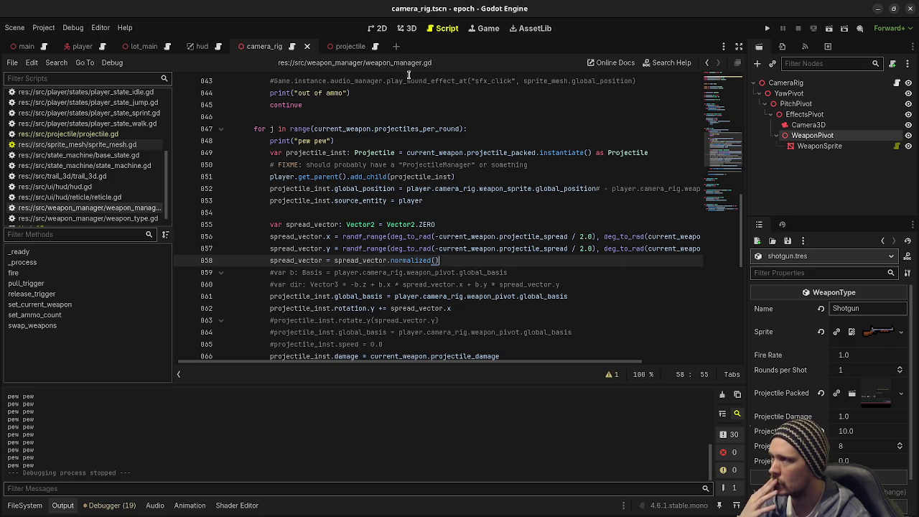
left_click(338, 48)
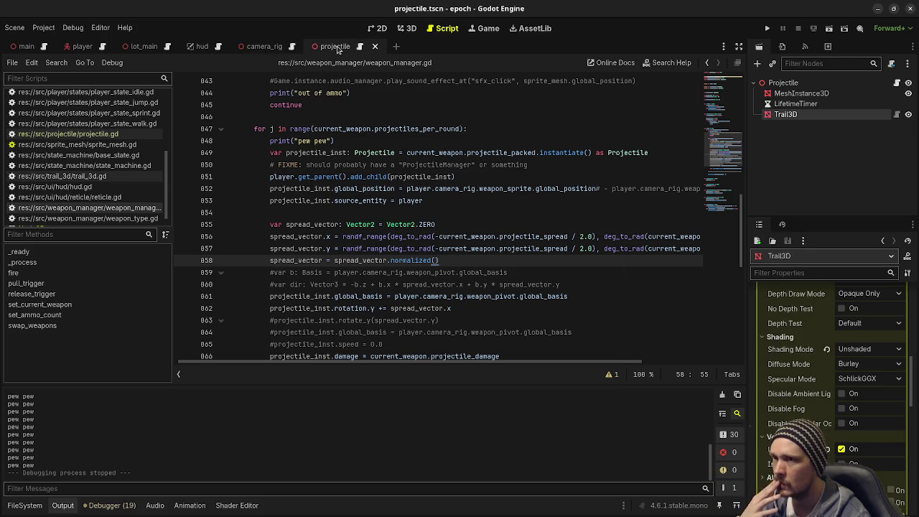
In the 3D view, inspect camera_rig's WeaponSprite and WeaponPivot nodes
left_click(409, 29)
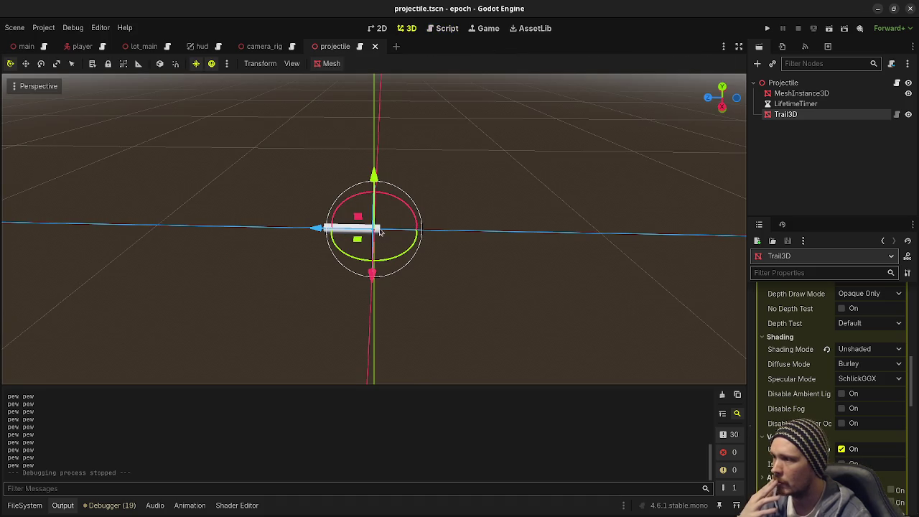
left_click(261, 49)
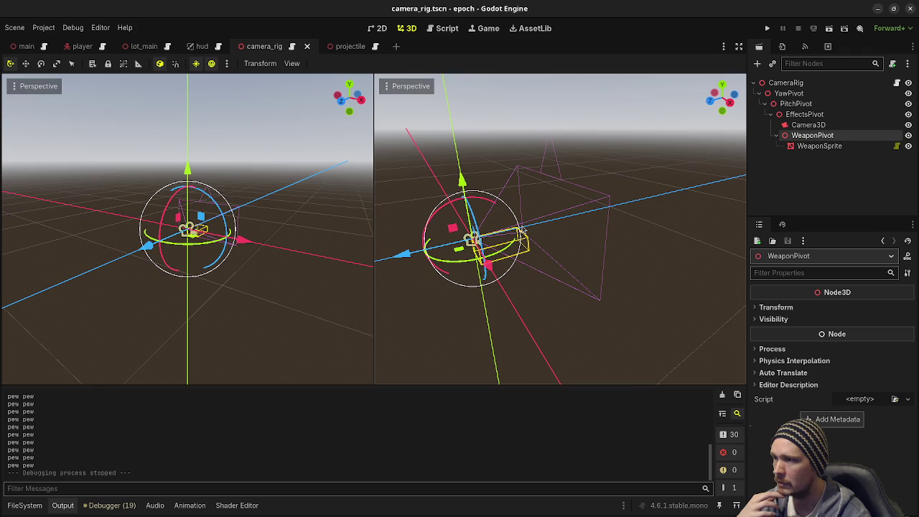
left_click(825, 147)
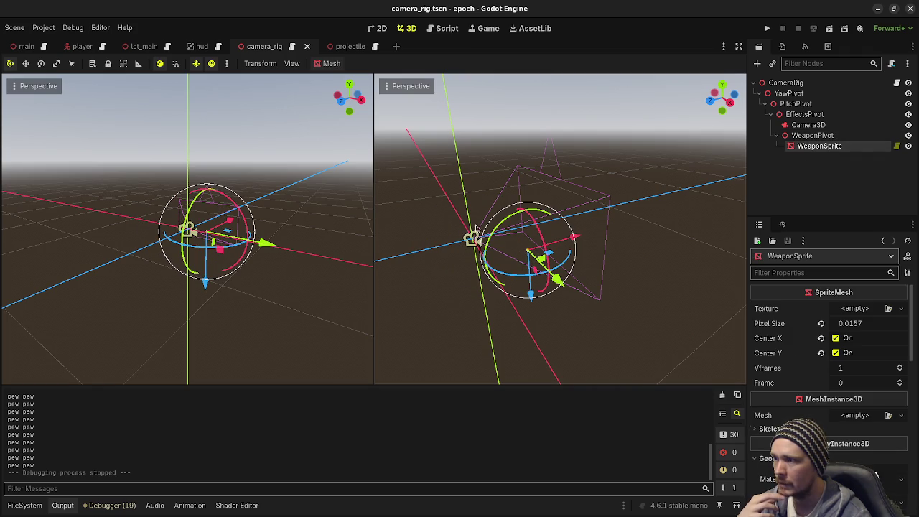
key("Up")
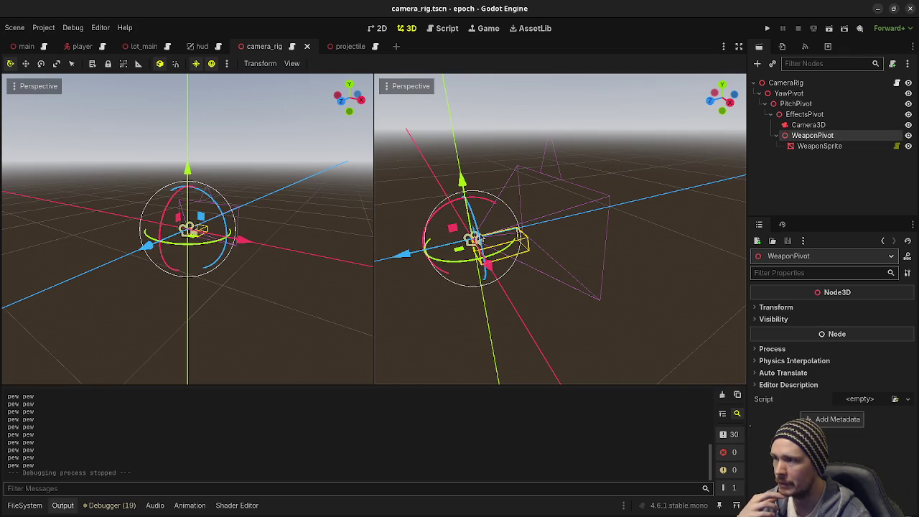
key("Down")
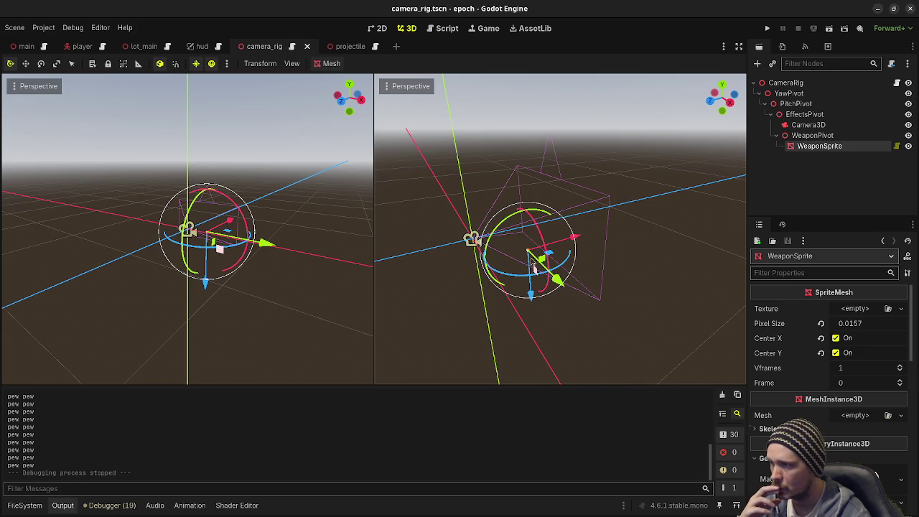
Return to weapon_manager.gd and open the main.tscn scene
left_click(447, 28)
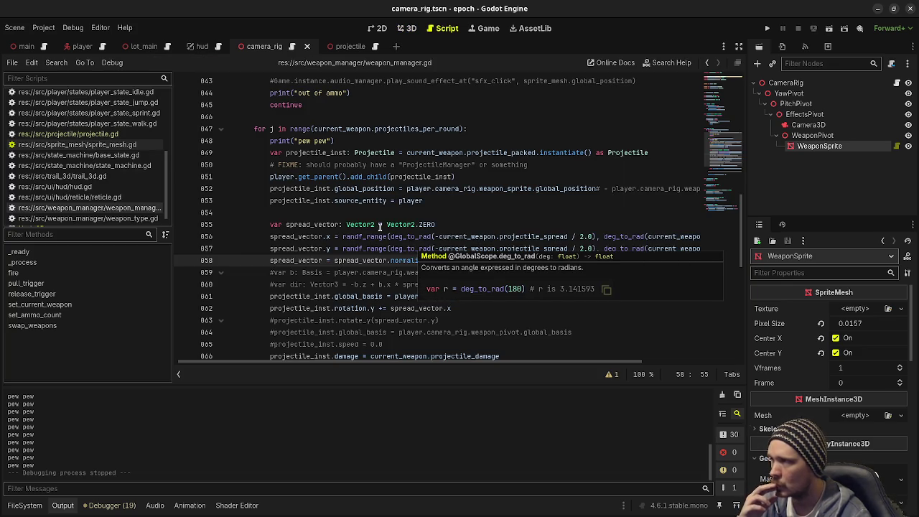
left_click(83, 46)
left_click(32, 46)
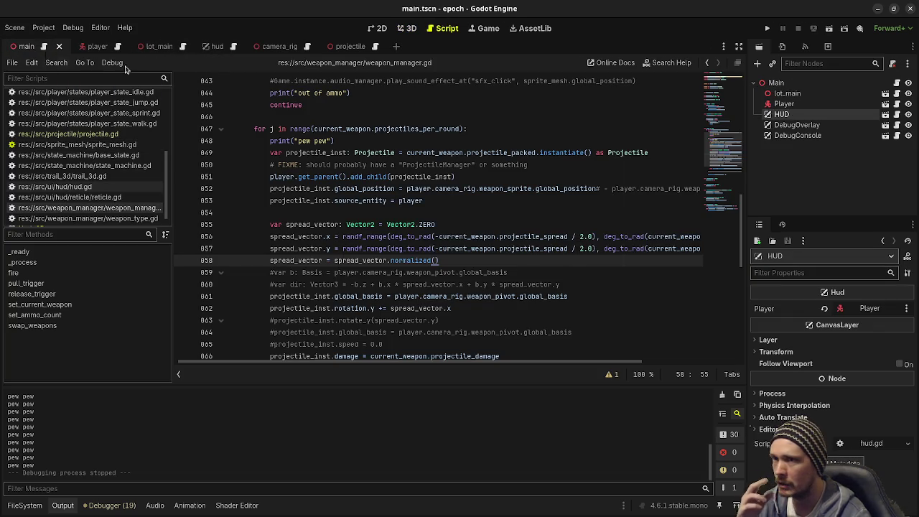
Comment out lines 861–862 (global_basis and rotation.y) and launch the game
mouse_move(416, 205)
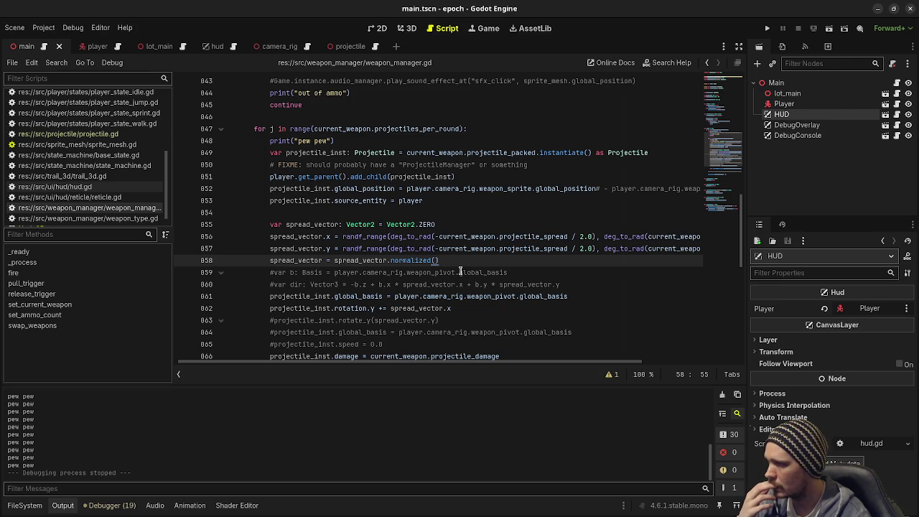
scroll(460, 271, "down", 2)
scroll(460, 271, "down", 1)
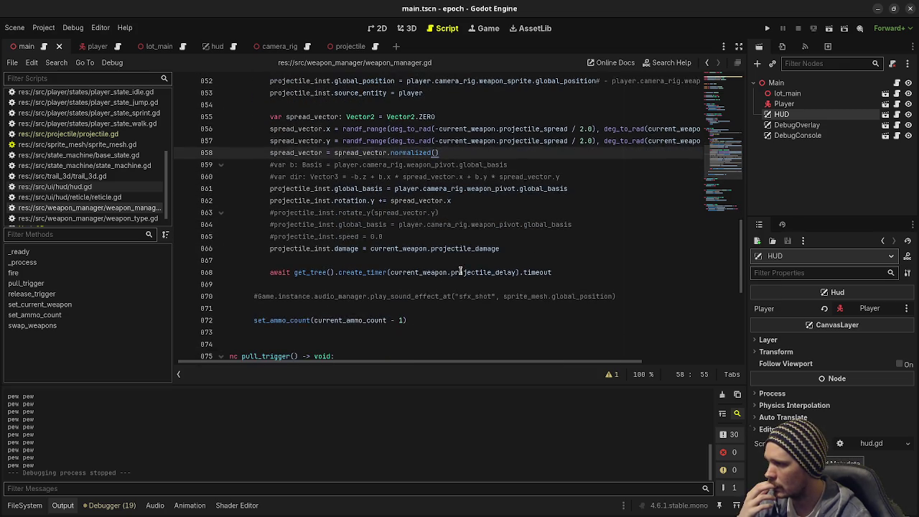
scroll(460, 271, "up", 2)
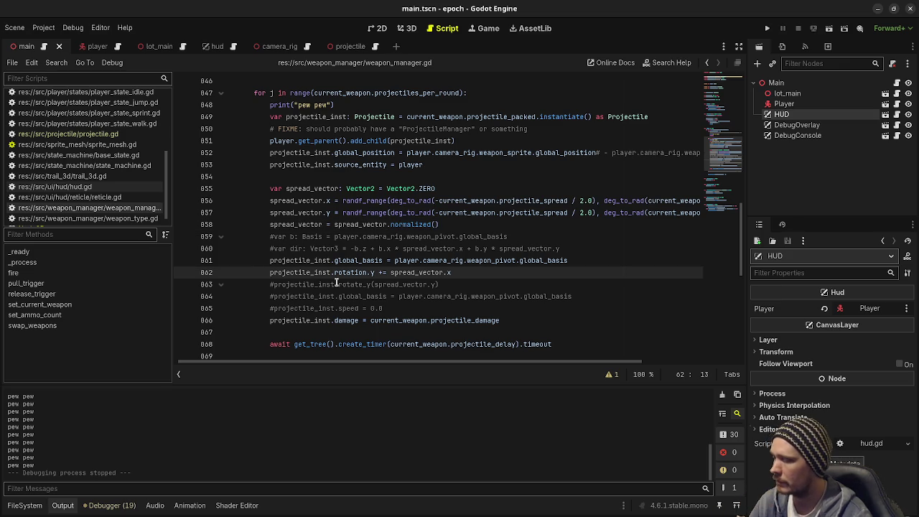
key("Up")
key("ctrl+k")
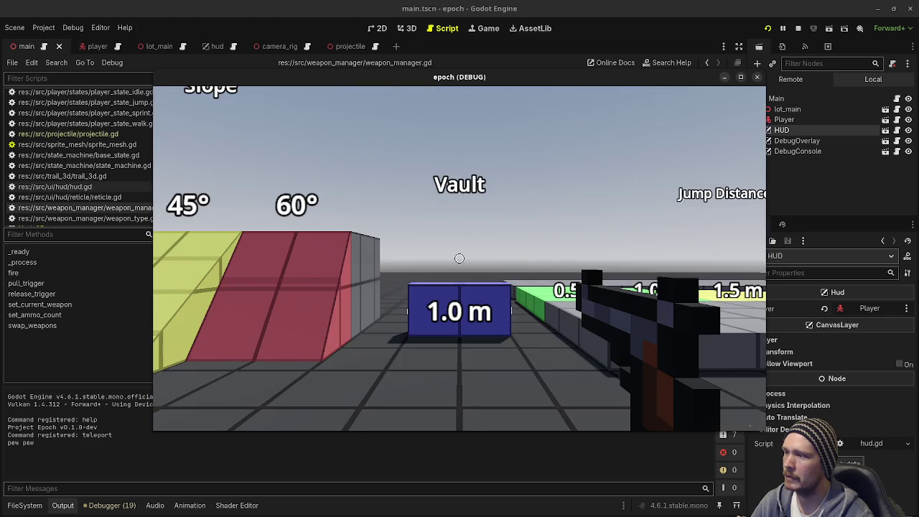
Fire ten shots at the Jump Height, Vault and Jump Distance areas, then stop the game
left_click(459, 258)
left_click(459, 259)
left_click(459, 259)
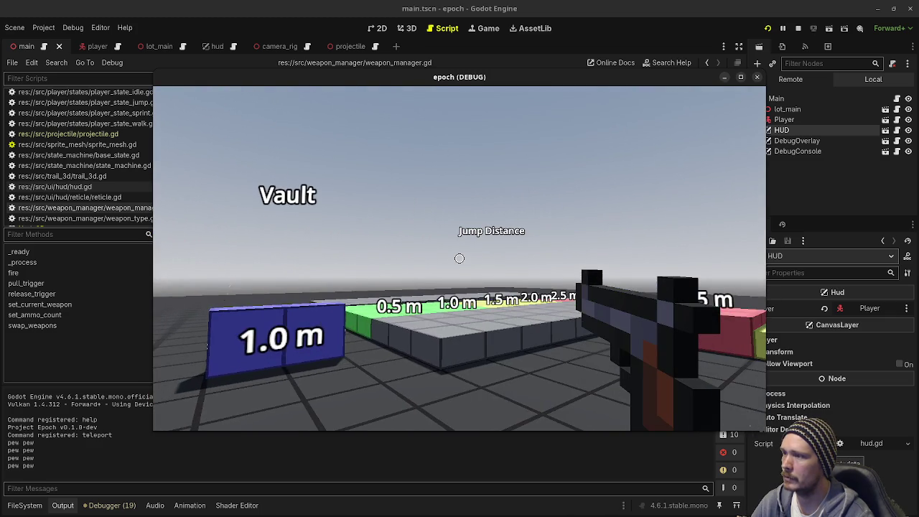
left_click(459, 258)
left_click(459, 259)
left_click(460, 259)
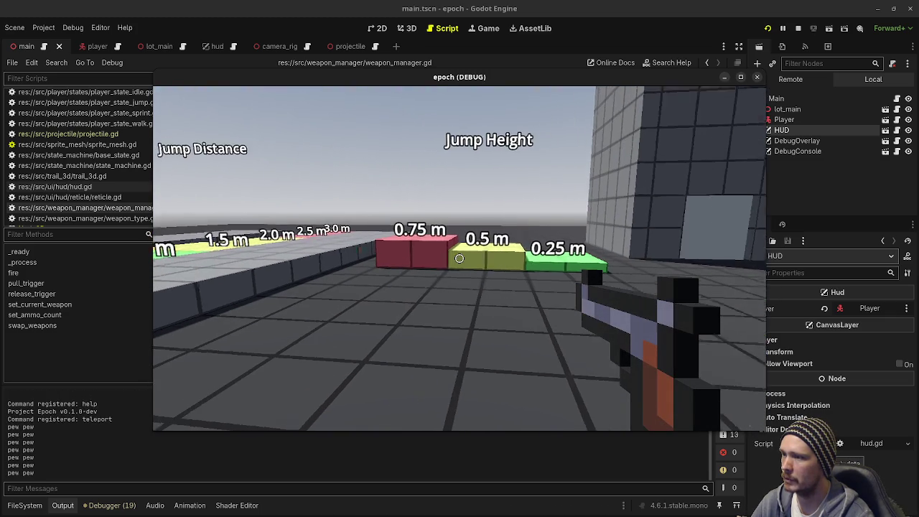
left_click(460, 258)
left_click(460, 258)
left_click(459, 258)
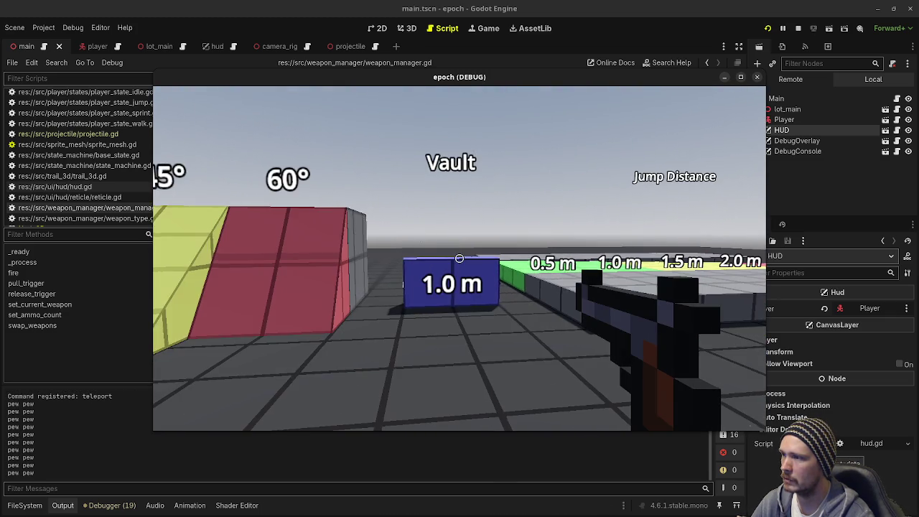
left_click(459, 258)
left_click(459, 259)
left_click(459, 258)
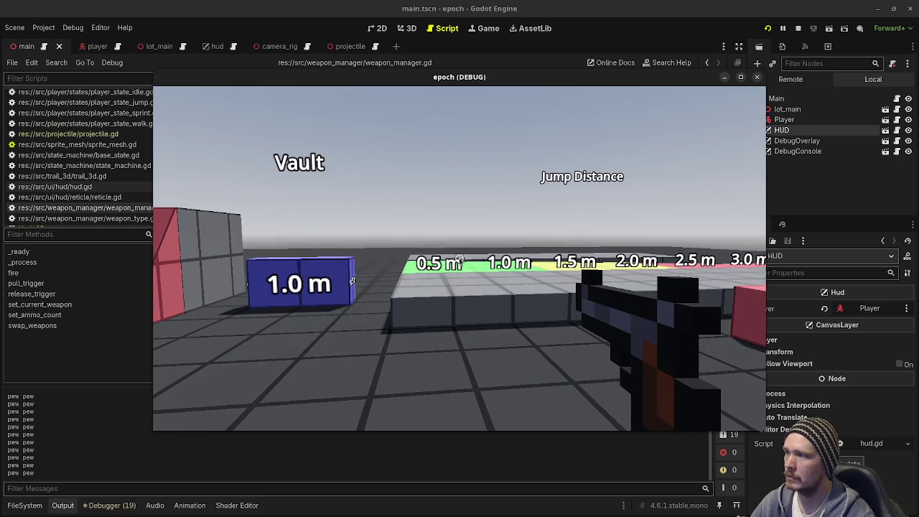
left_click(797, 28)
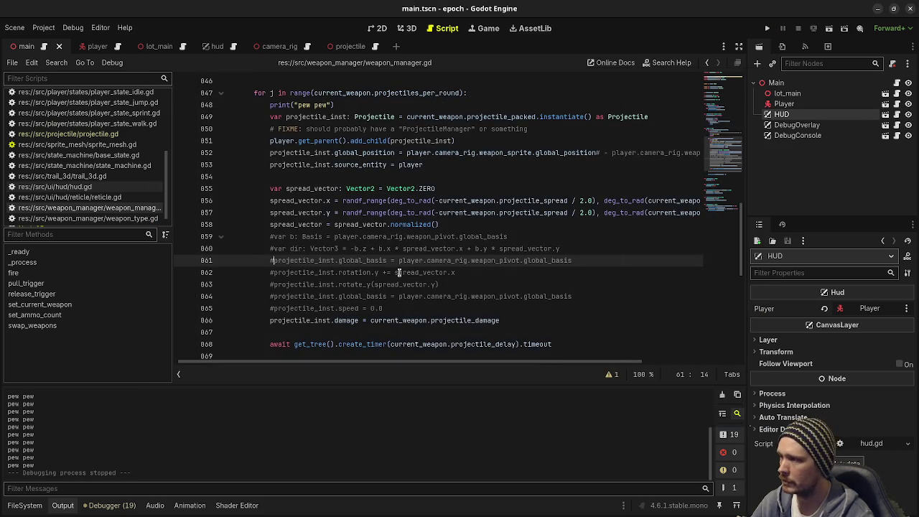
Uncomment line 861's global_basis, relaunch, fire ten shots toward Ladder Climb and Jump Height, then stop
key("BackSpace")
key("F5")
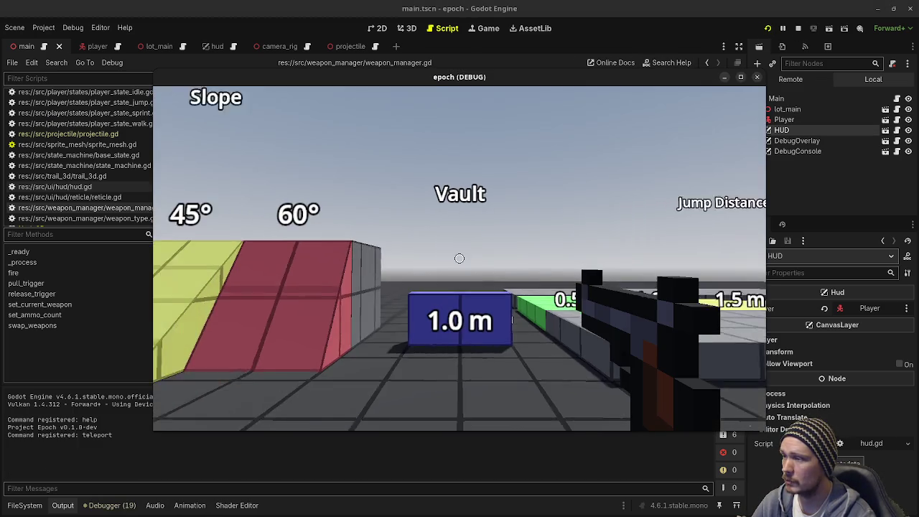
left_click(460, 259)
left_click(459, 259)
left_click(459, 258)
left_click(459, 259)
left_click(459, 258)
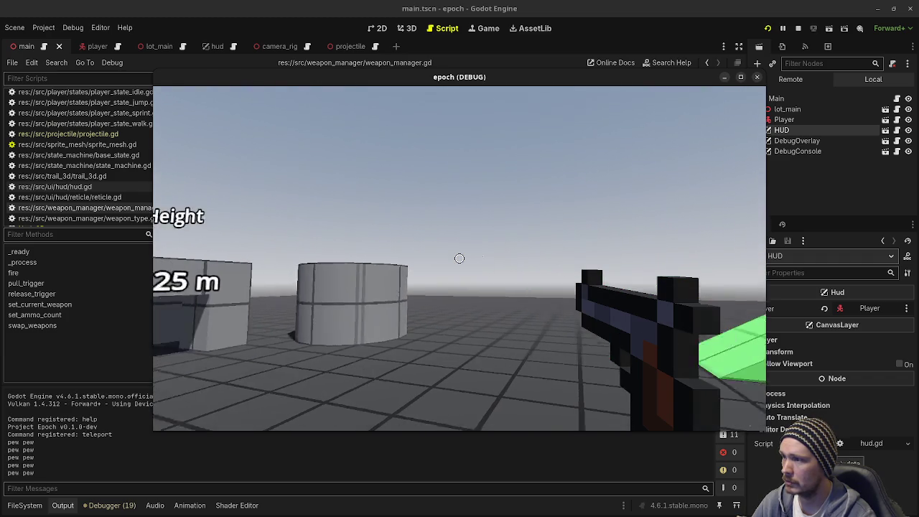
left_click(459, 259)
left_click(459, 258)
left_click(459, 258)
left_click(459, 258)
left_click(459, 258)
left_click(459, 259)
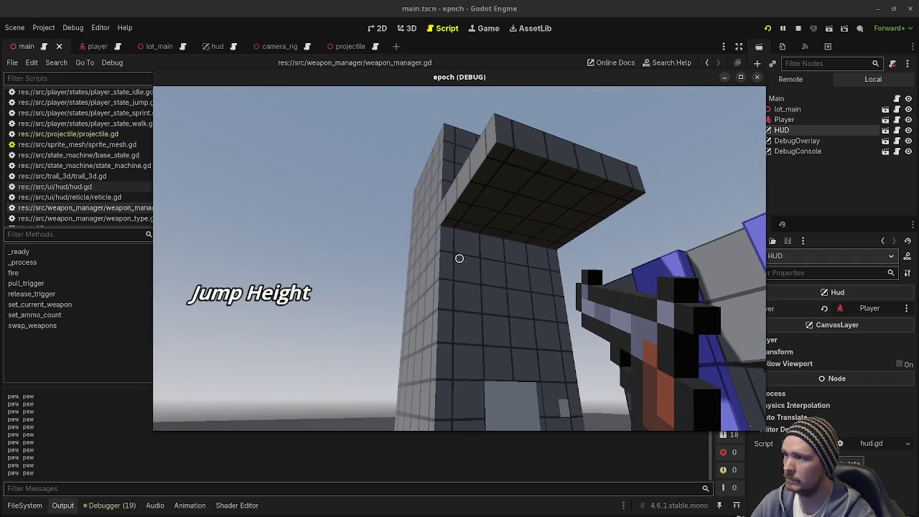
left_click(796, 29)
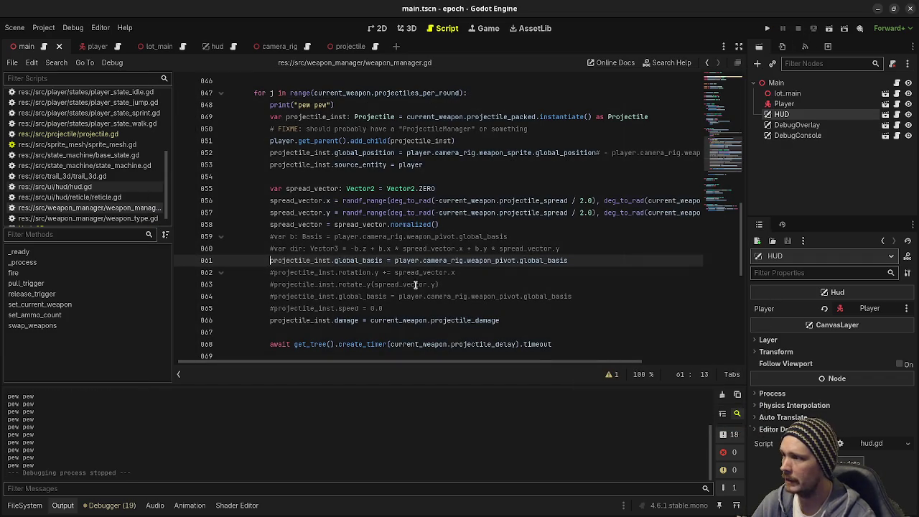
Inspect projectile_inst, global_basis and the commented rotation lines 862–863
double_click(305, 271)
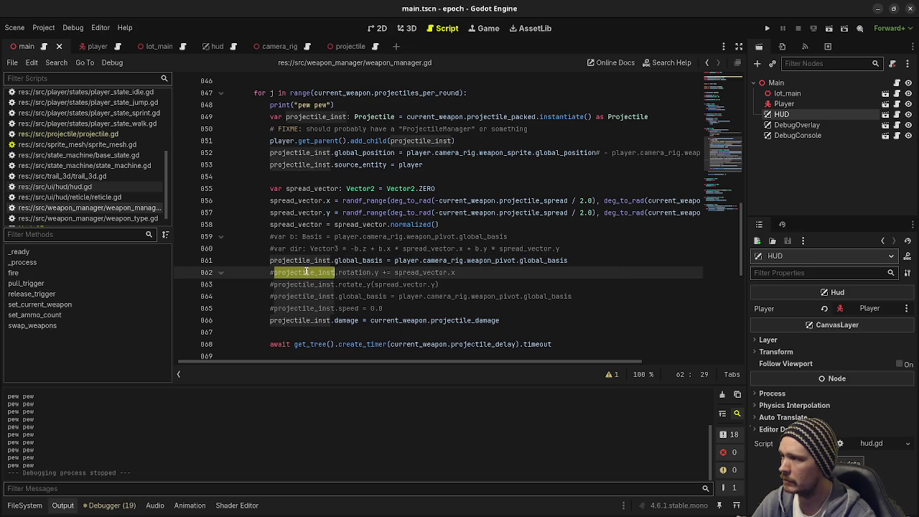
double_click(367, 264)
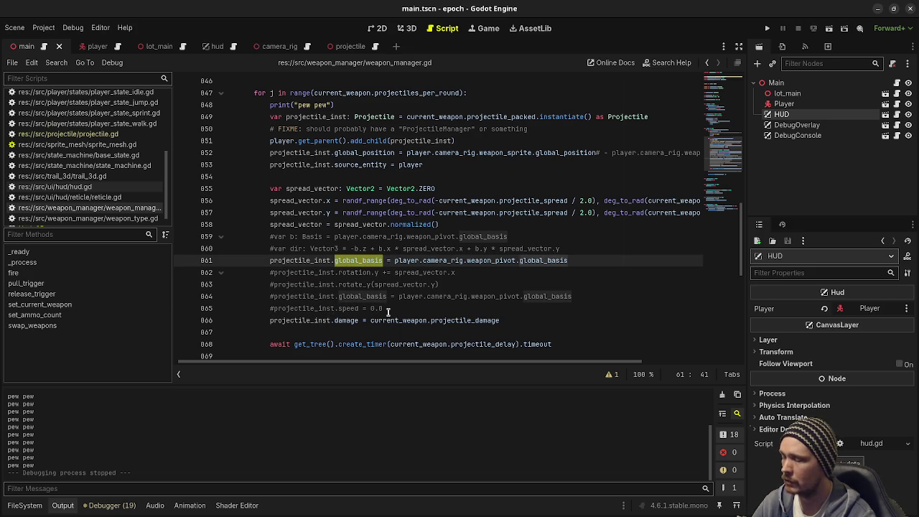
double_click(364, 272)
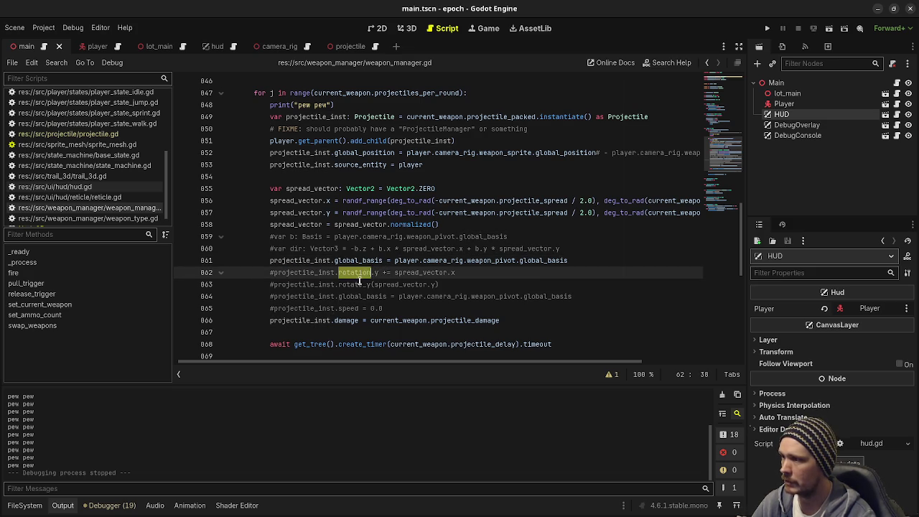
triple_click(422, 270)
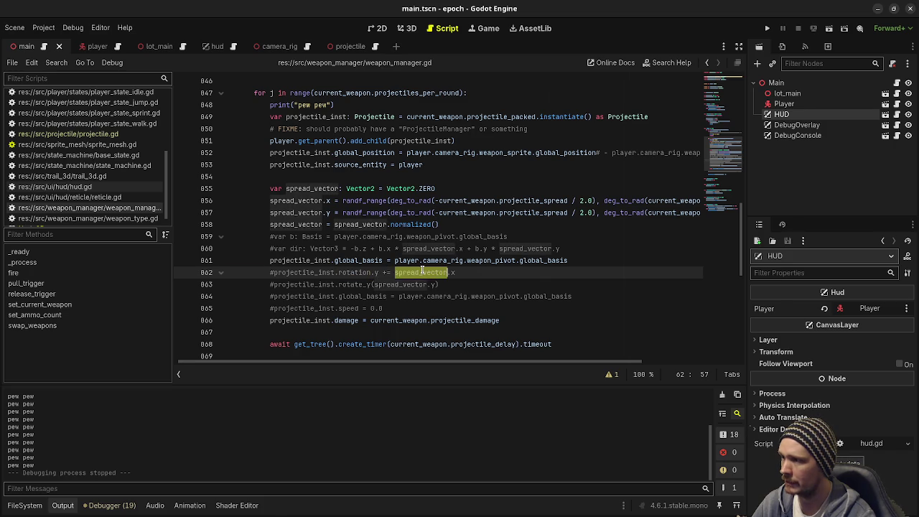
left_click(374, 284)
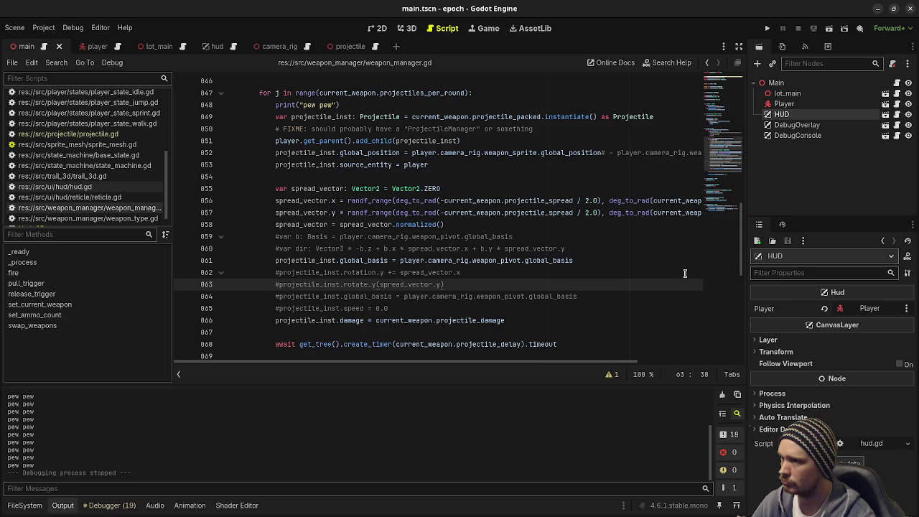
Scroll through the fire() code in weapon_manager.gd to review it
scroll(628, 262, "up", 1)
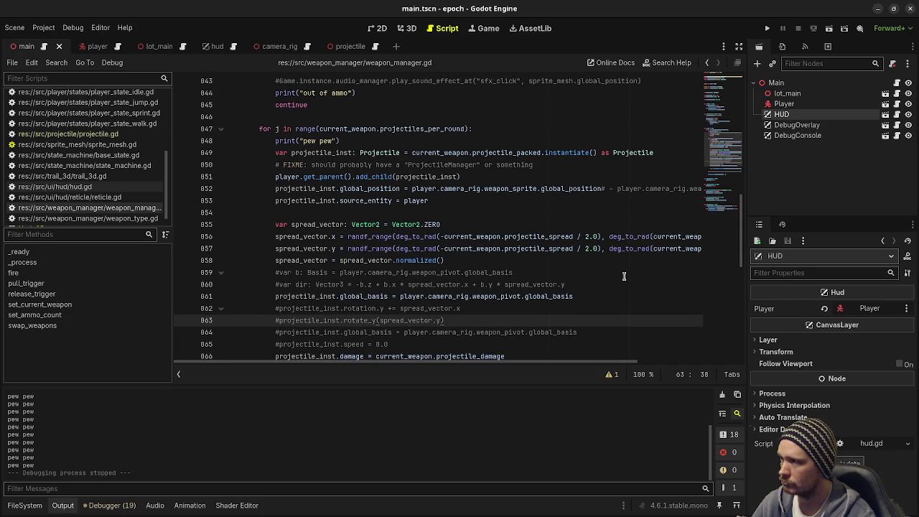
mouse_move(501, 364)
left_mouse_down()
mouse_move(622, 365)
mouse_move(329, 379)
left_mouse_up()
scroll(509, 283, "down", 2)
scroll(509, 282, "down", 1)
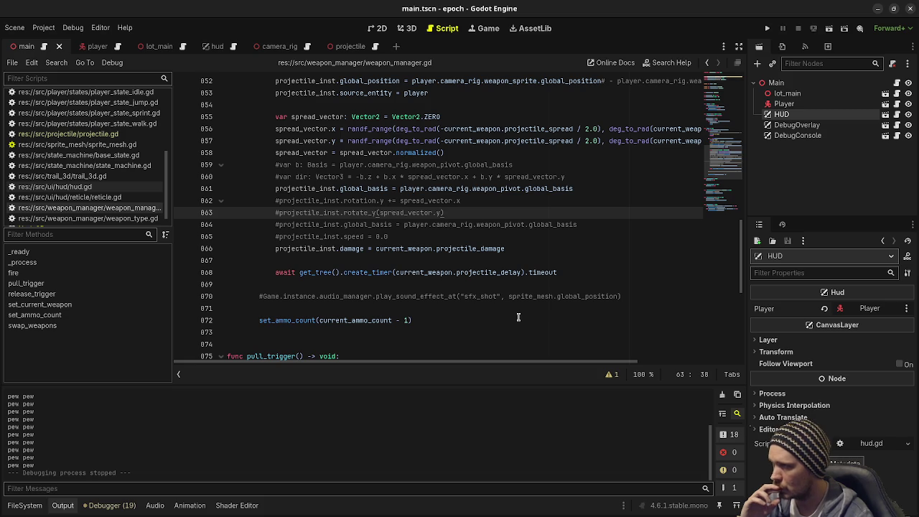
scroll(518, 317, "down", 7)
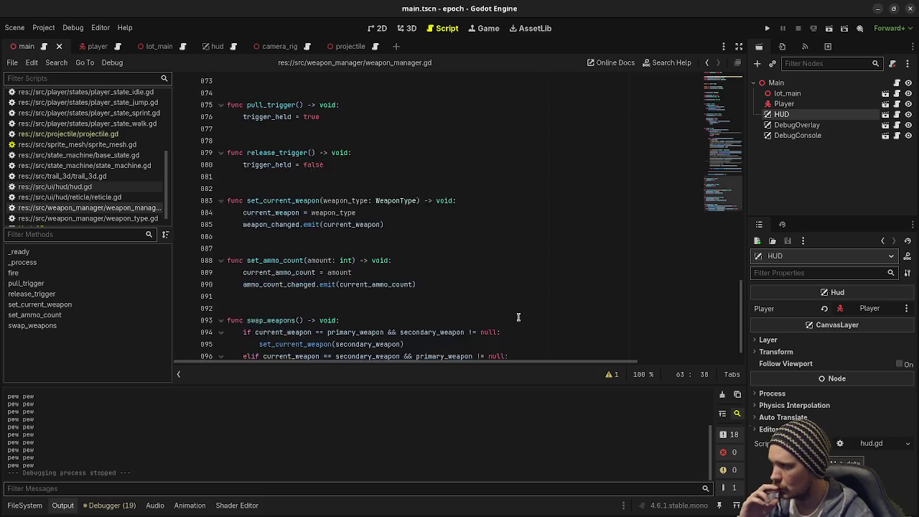
scroll(518, 316, "up", 3)
scroll(518, 316, "up", 18)
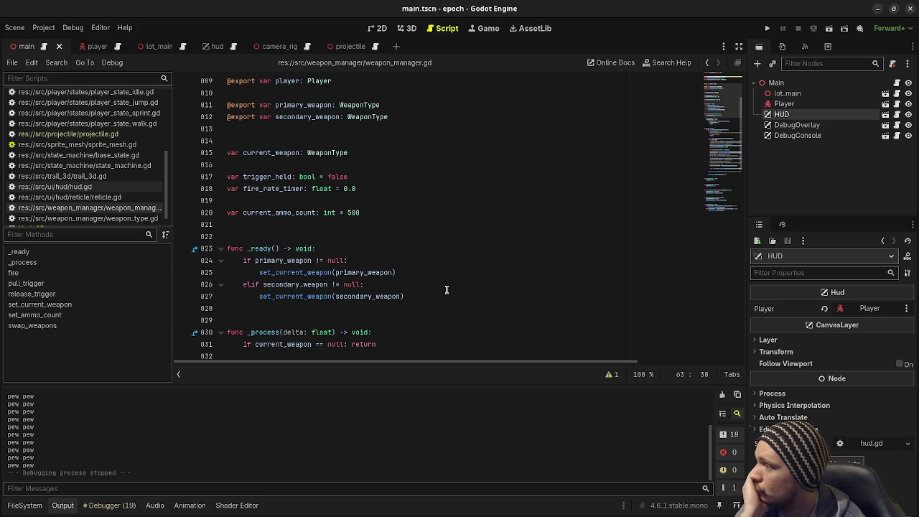
scroll(396, 241, "up", 3)
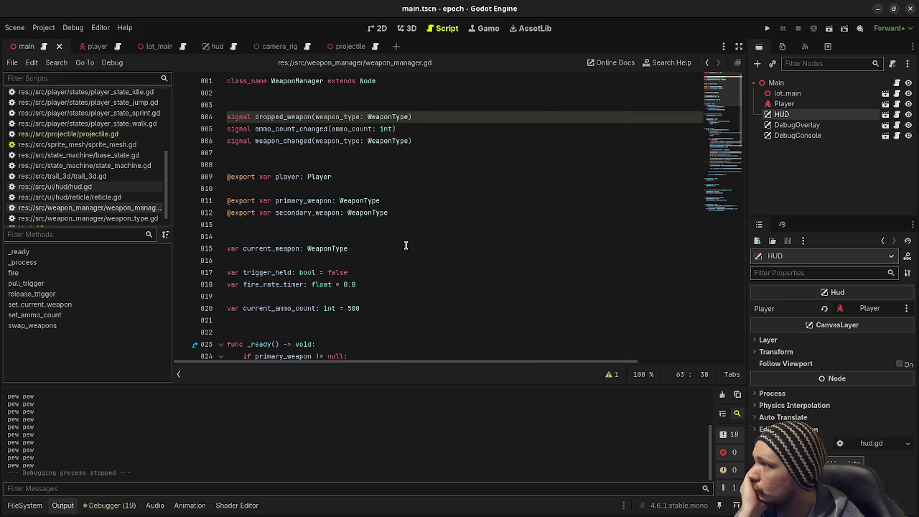
scroll(406, 246, "down", 15)
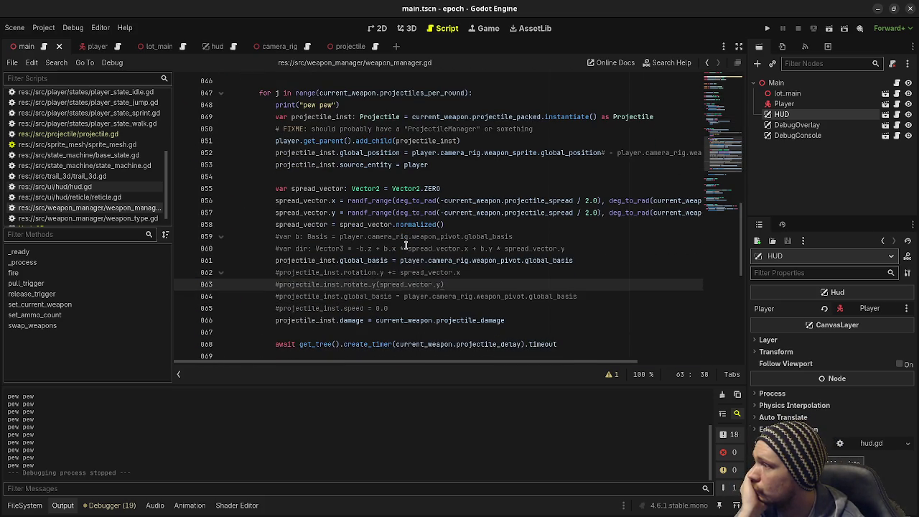
scroll(405, 245, "up", 2)
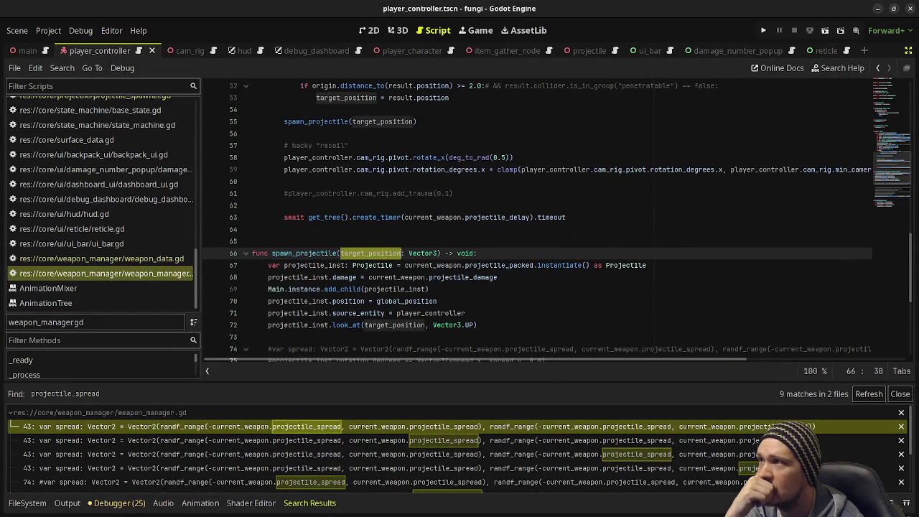
Switch back to the epoch project and bring up weapon_manager.gd at func fire()
left_click(418, 243)
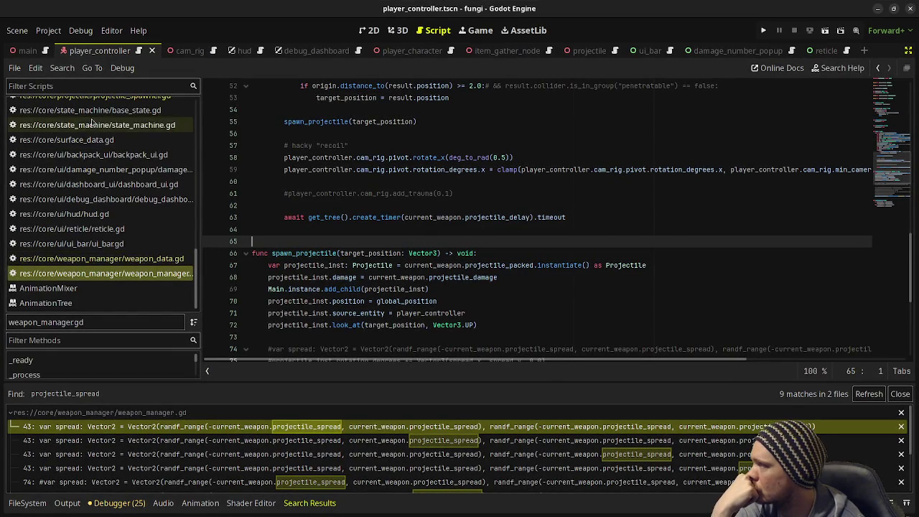
scroll(92, 122, "up", 2)
left_click(93, 148)
left_click(79, 133)
scroll(473, 230, "up", 3)
scroll(473, 231, "down", 3)
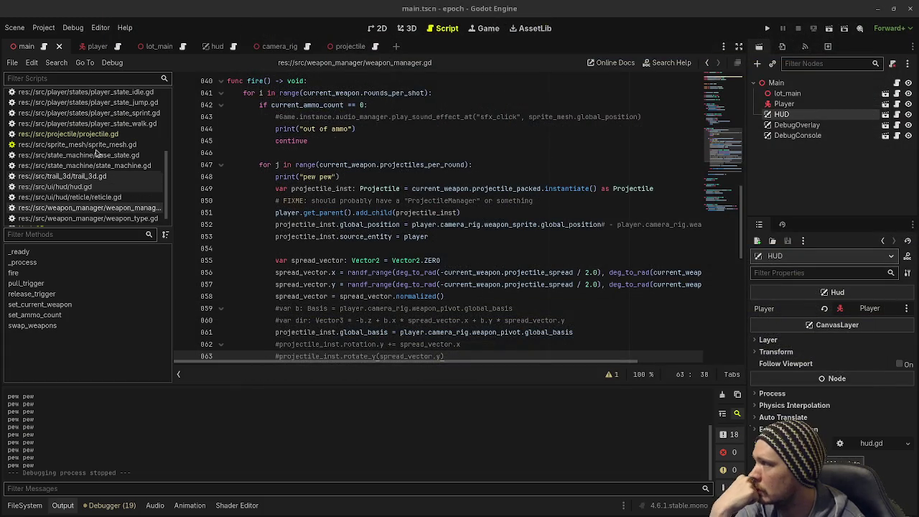
left_click(79, 133)
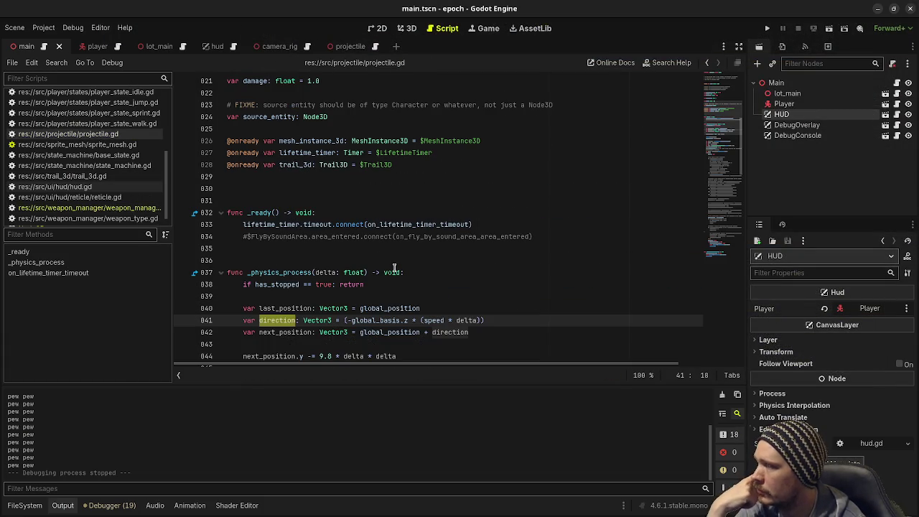
scroll(394, 268, "down", 2)
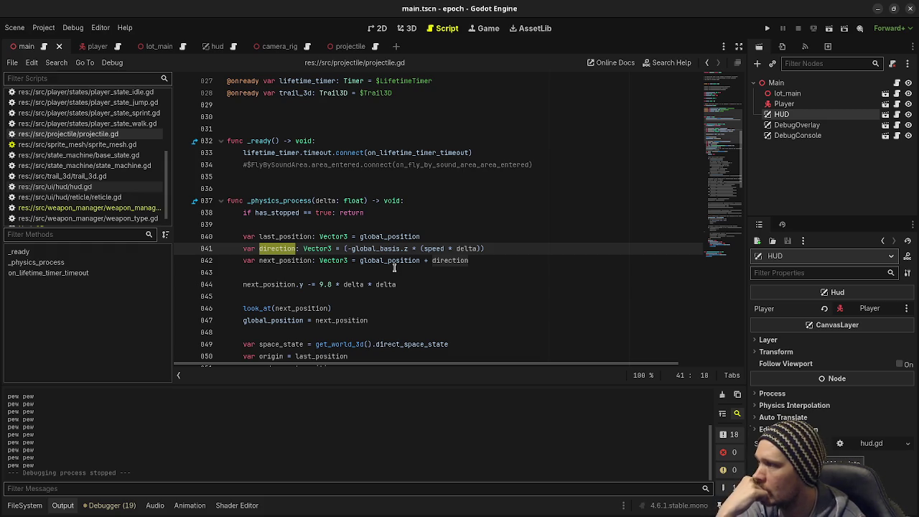
mouse_move(386, 285)
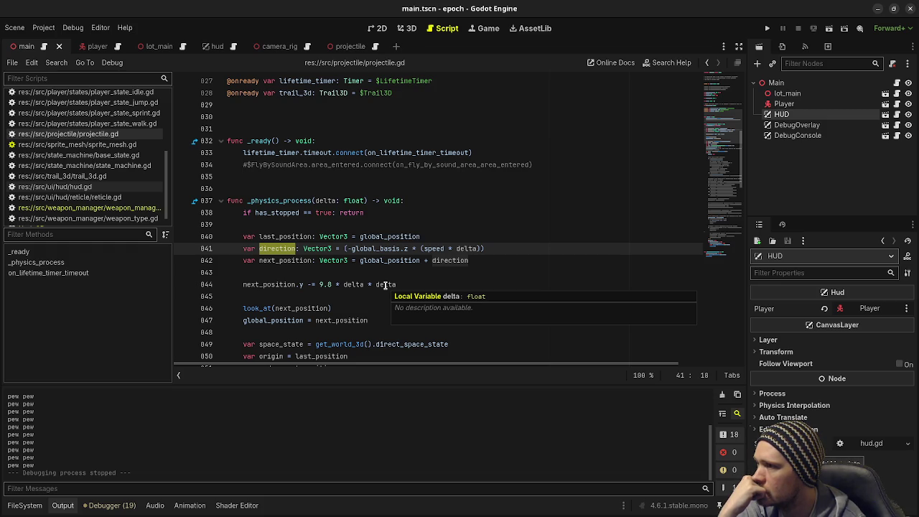
scroll(380, 287, "down", 10)
scroll(366, 298, "down", 15)
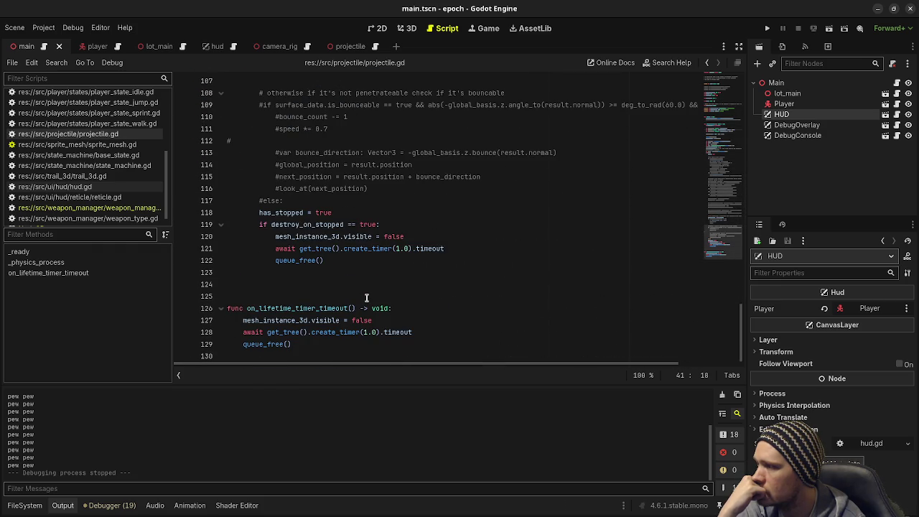
scroll(366, 298, "up", 15)
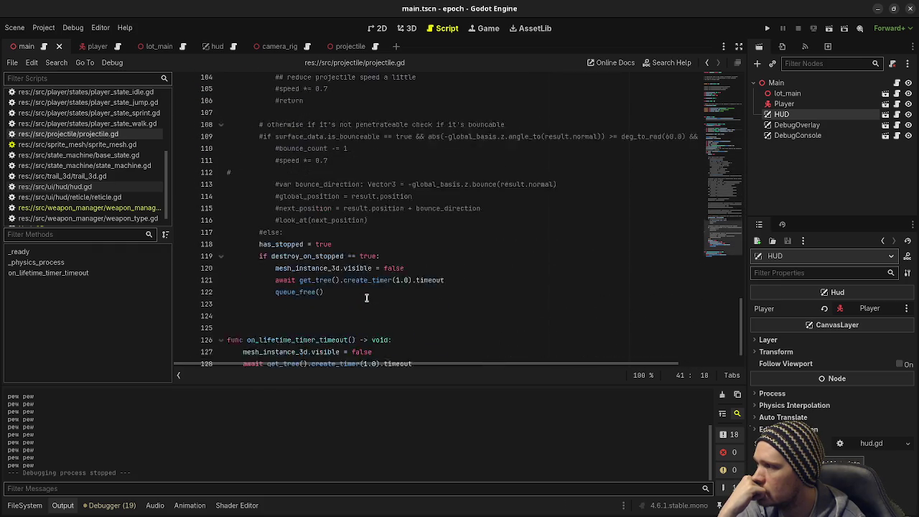
scroll(366, 298, "up", 5)
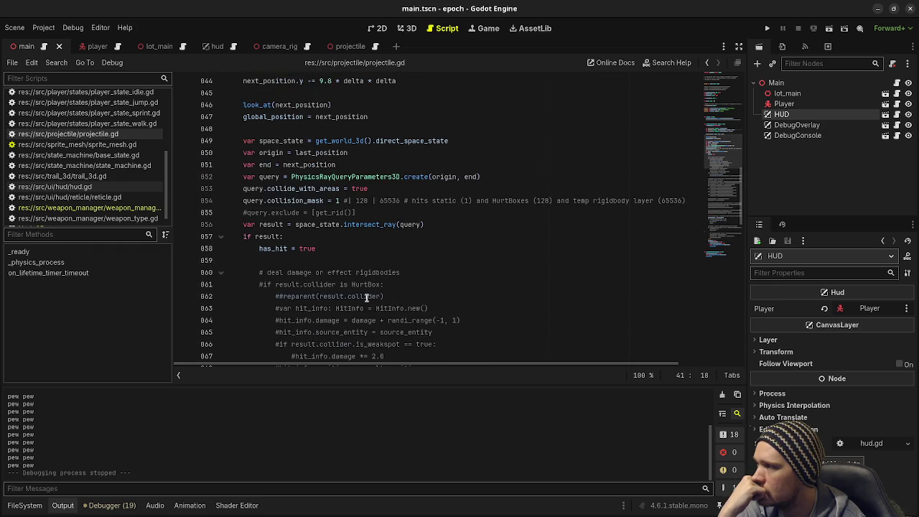
left_click(152, 208)
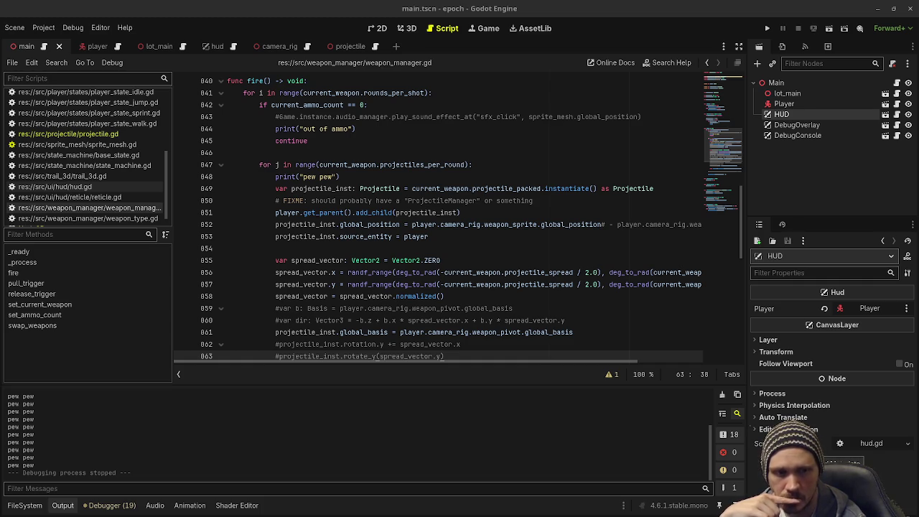
Comment out line 861's projectile_inst.global_basis assignment in fire() with Ctrl+K
mouse_move(373, 268)
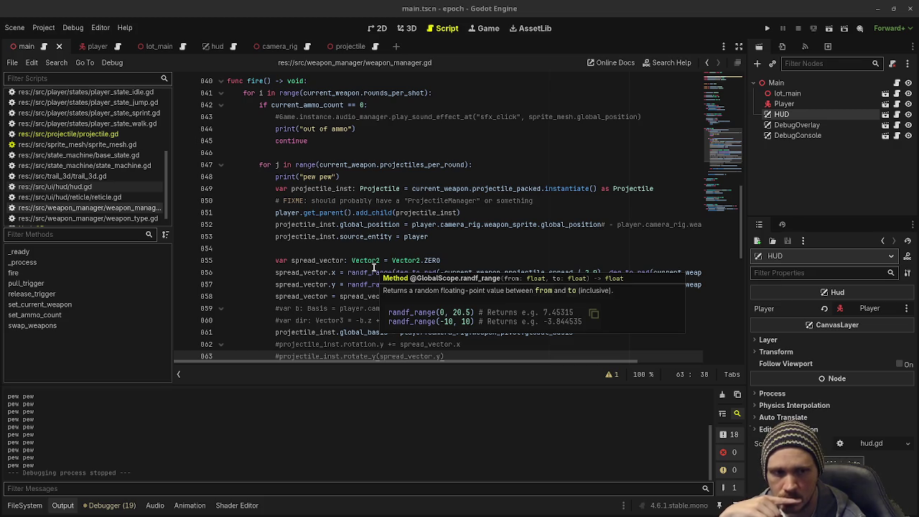
left_click(350, 225)
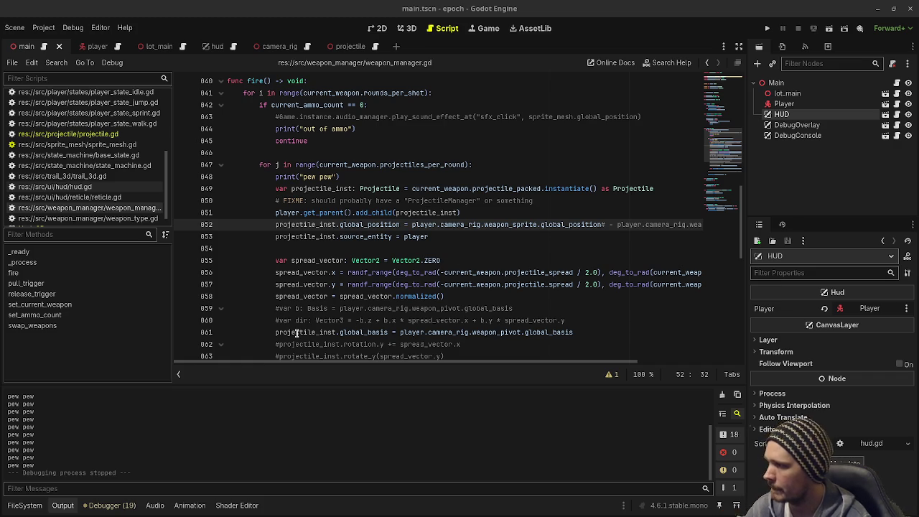
left_click(581, 332)
key("ctrl+k")
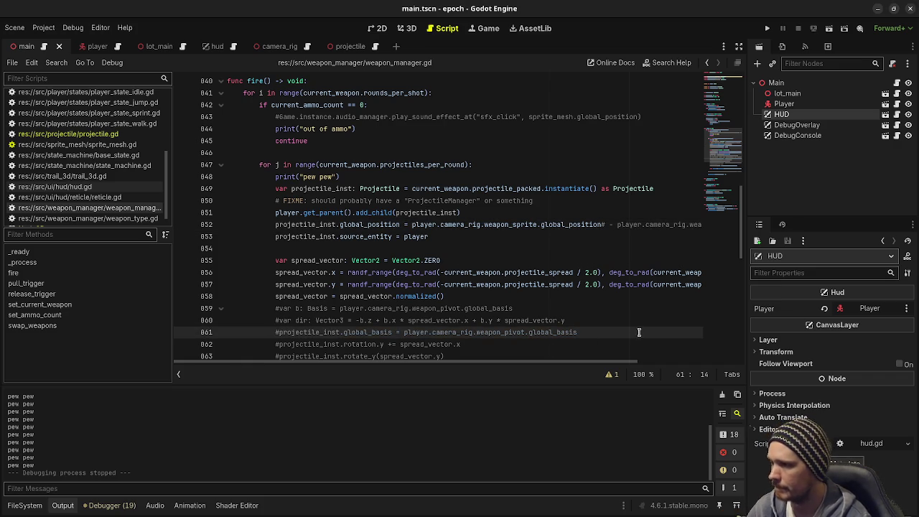
scroll(591, 323, "down", 2)
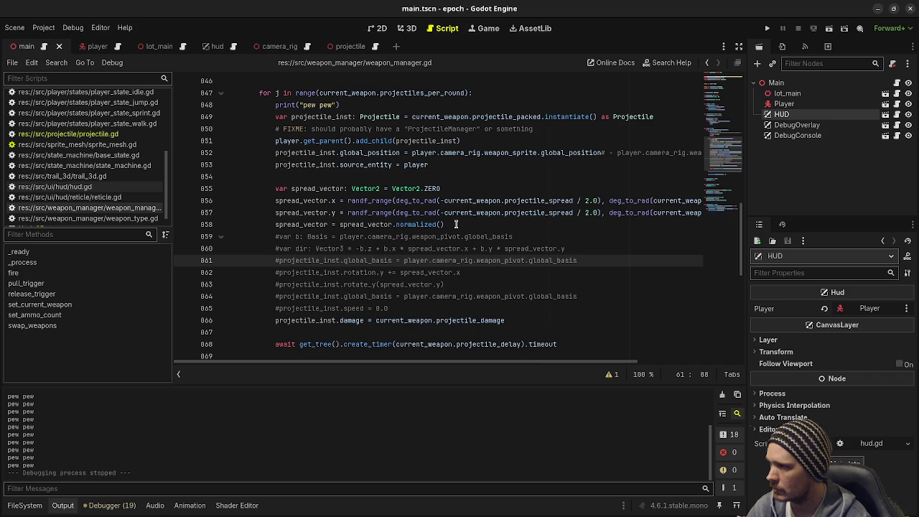
left_click(452, 224)
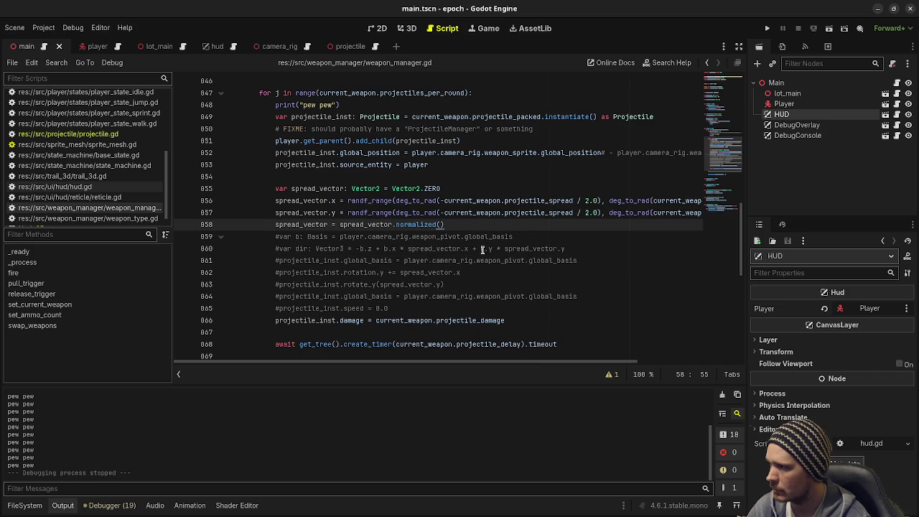
Add line 859: var next_position: Vector3 = weapon_sprite.global_position + -weapon_pivot.basis.z
key("Return")
type("var next_position")
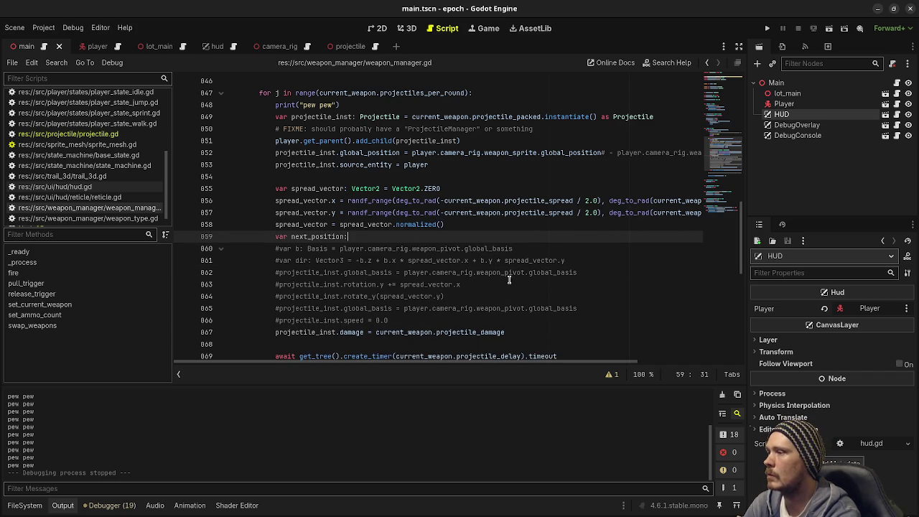
type(": Veector3")
key("BackSpace")
key("BackSpace")
key("BackSpace")
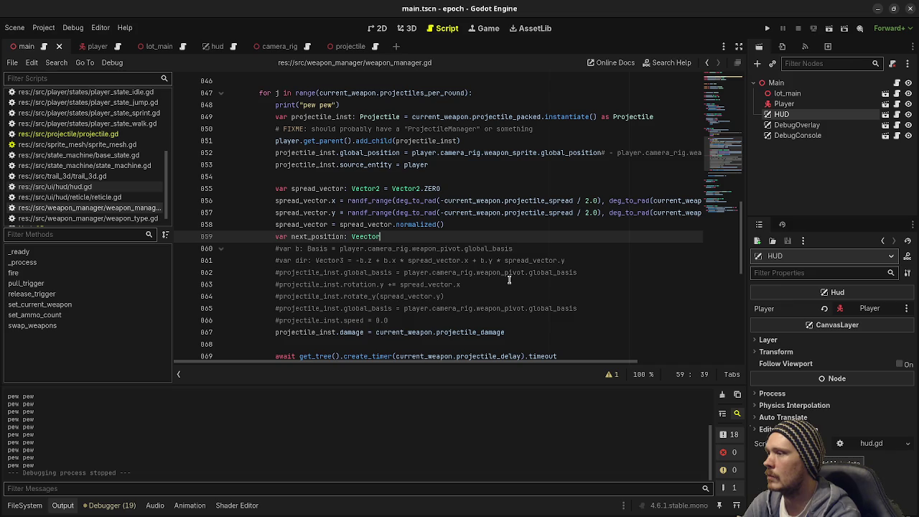
type("ctor3 = ")
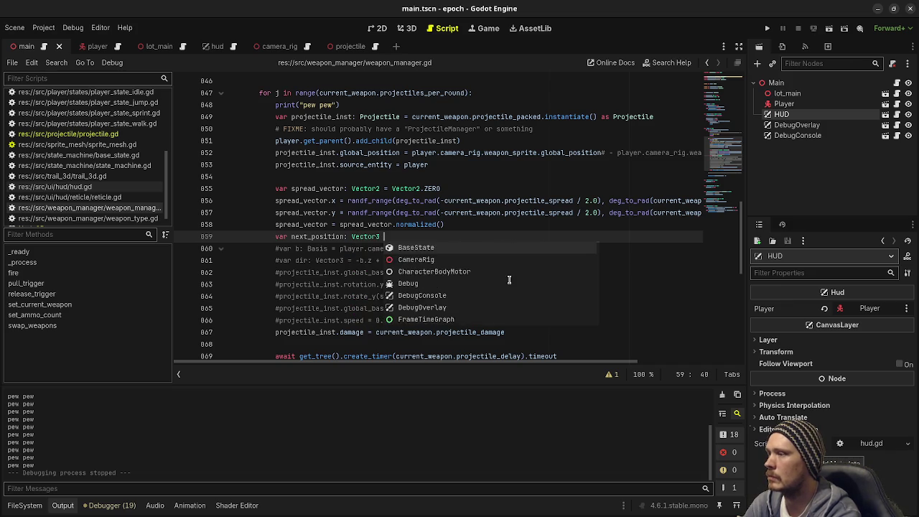
type("playe")
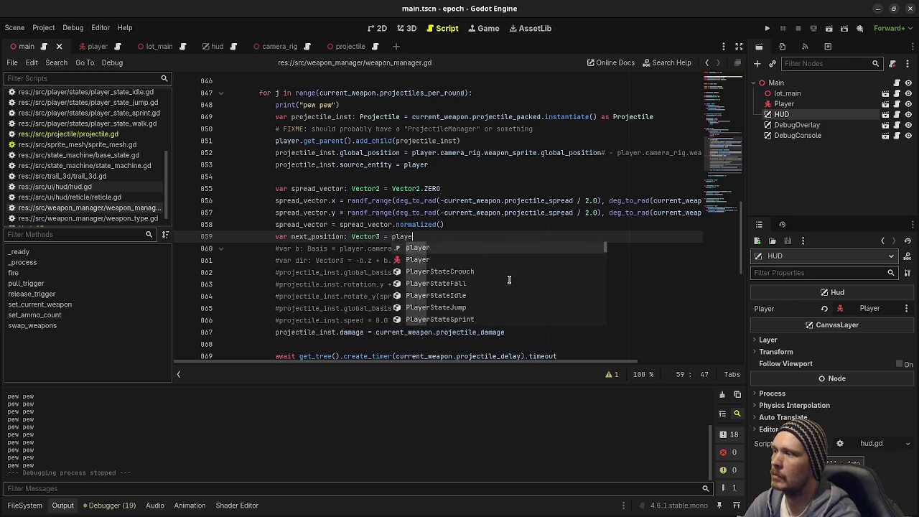
type("r.camera_rig.")
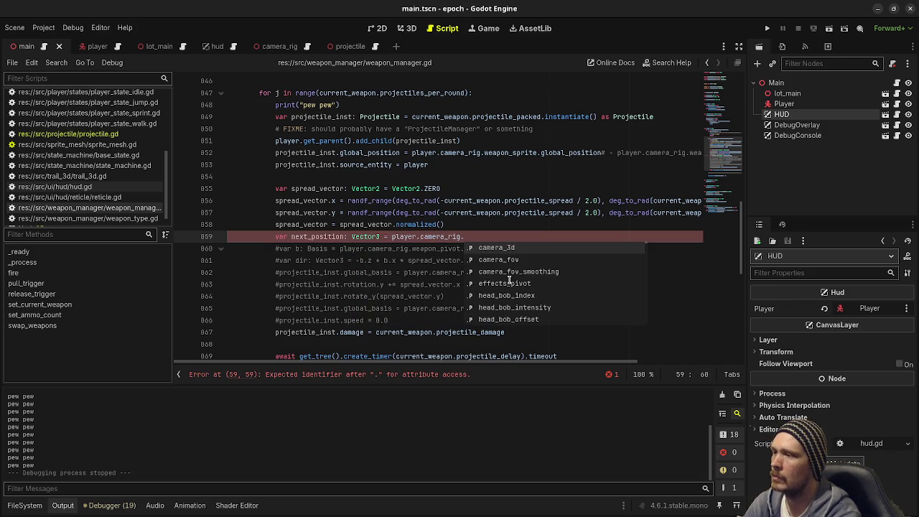
type("weapon")
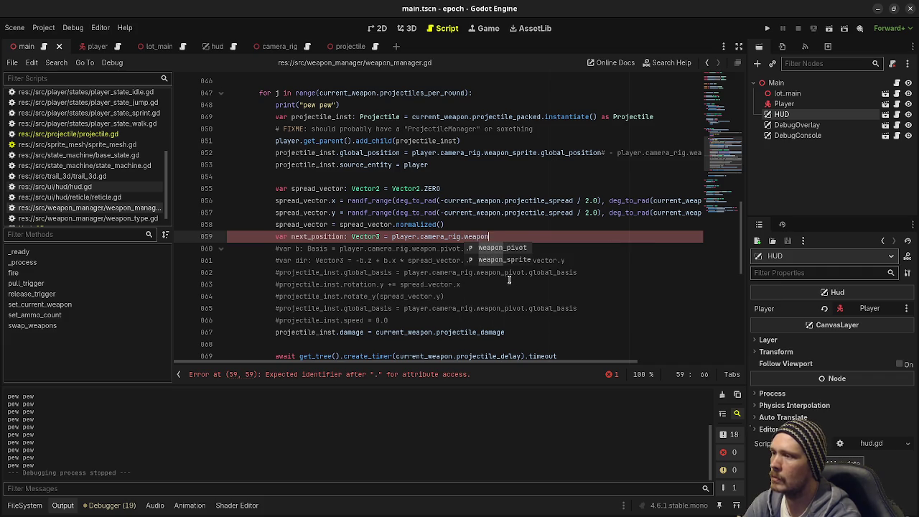
type("_sprite + ")
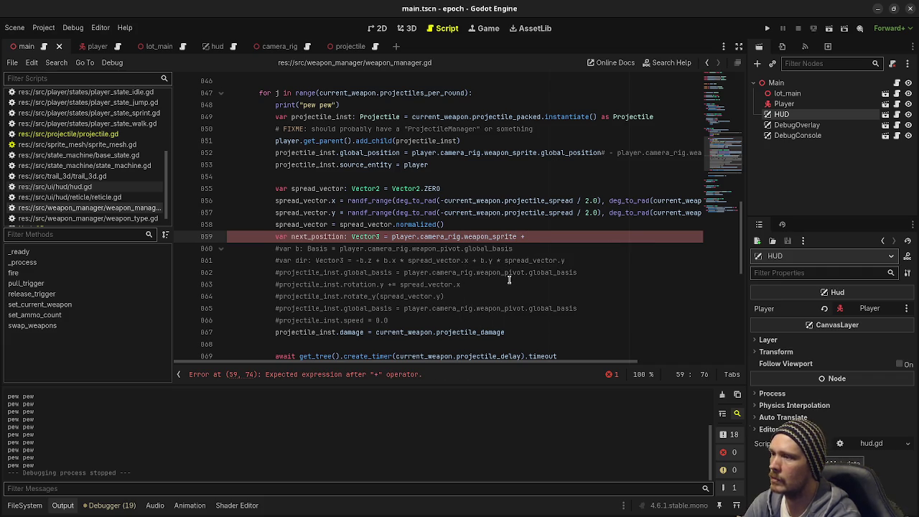
type("-player")
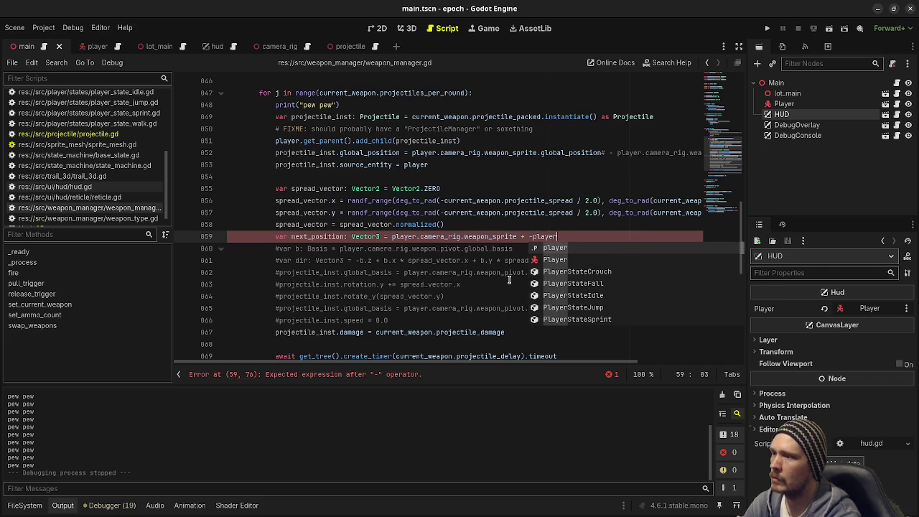
type(".camera_rig.weap")
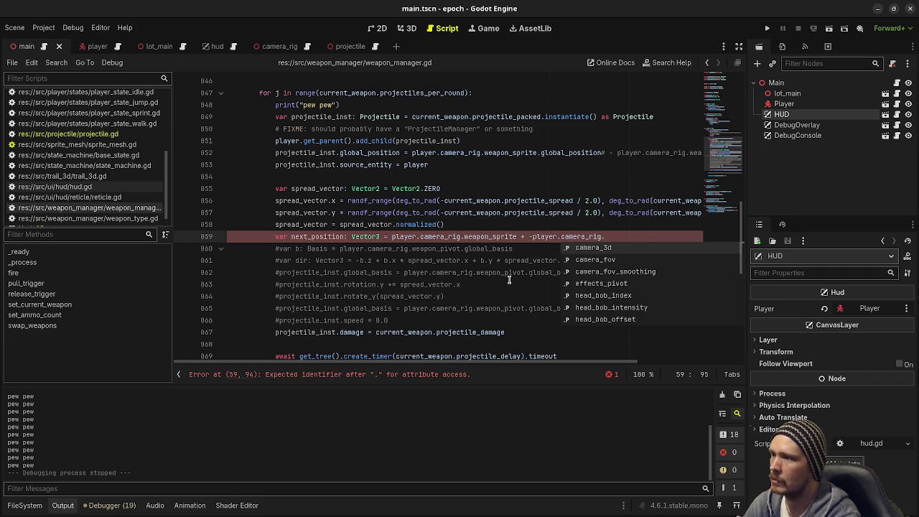
type("on_pi")
key("Return")
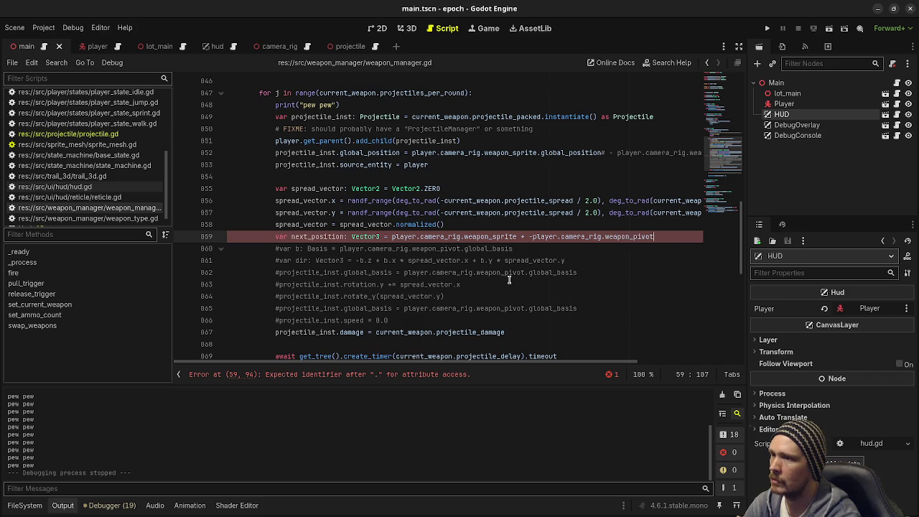
type(".basis.z")
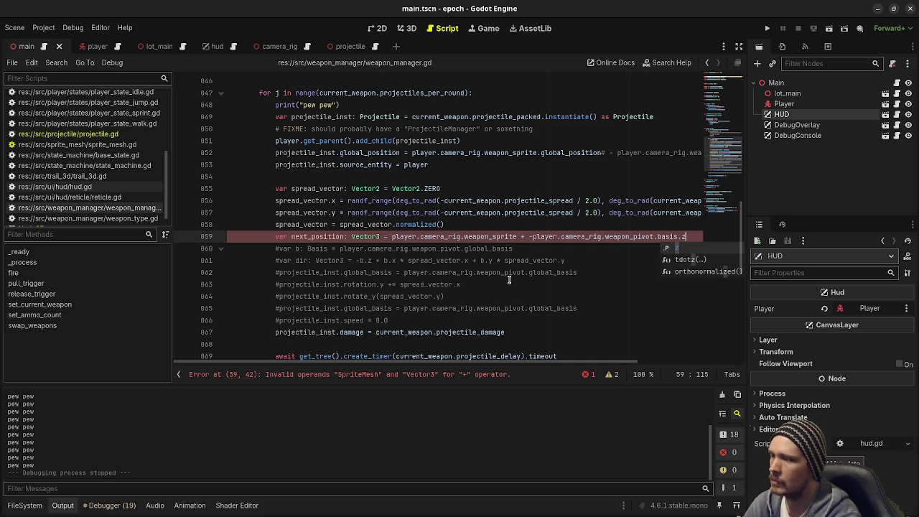
left_click(516, 236)
type(".global_position")
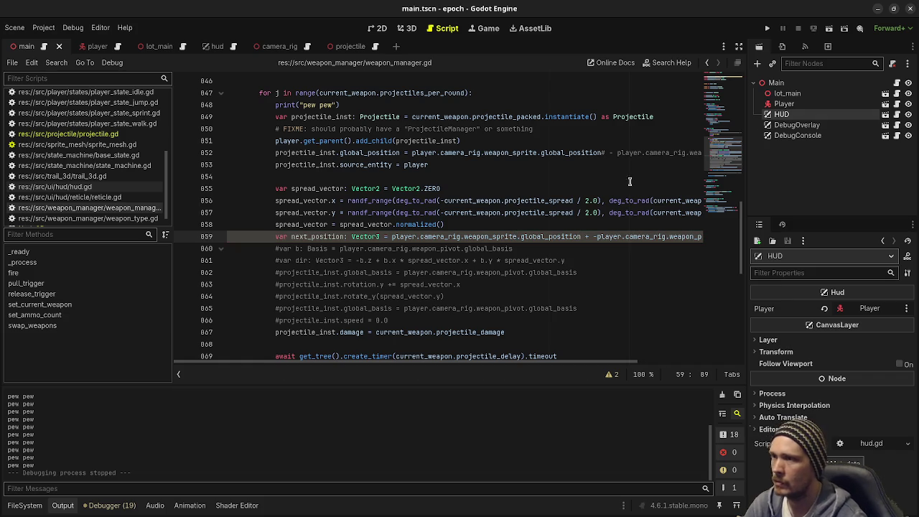
left_click(738, 46)
key("End")
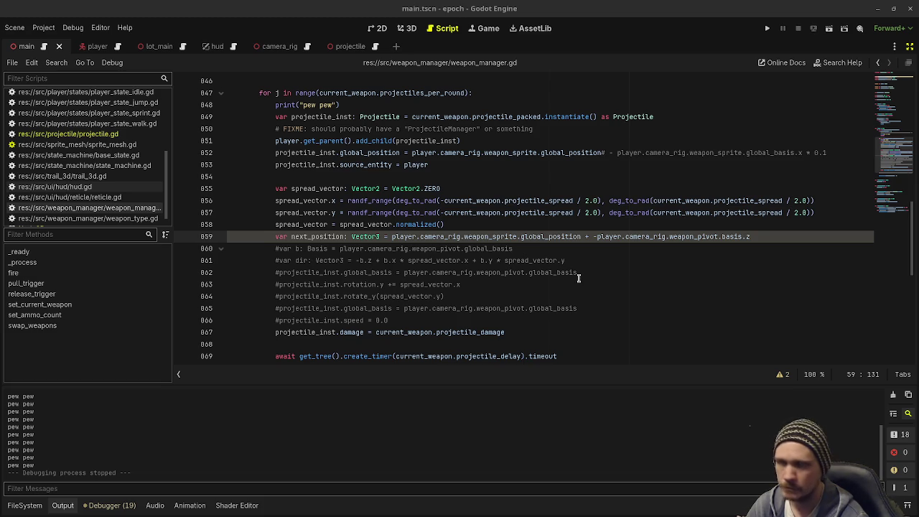
Add projectile_inst.look_at(next_position, Vector3.UP) on line 860 and run the game with F5
mouse_move(570, 236)
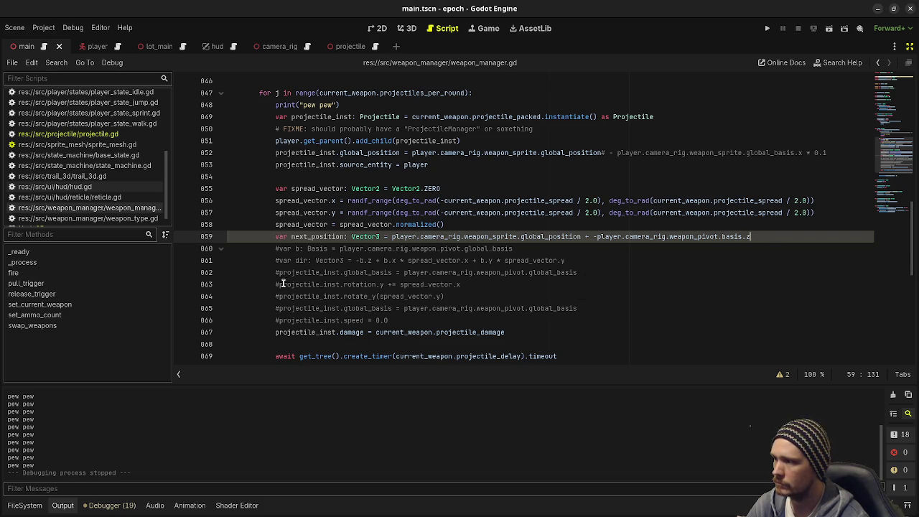
key("Return")
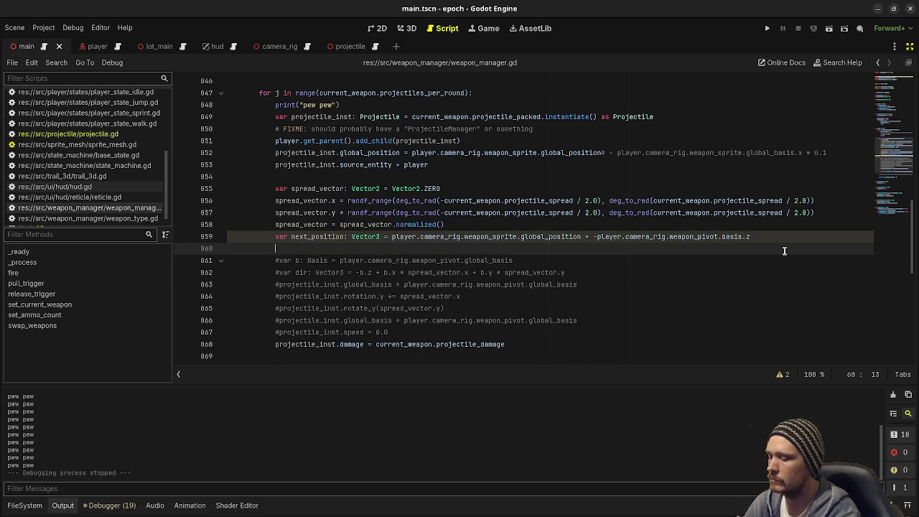
type("projec")
key("Return")
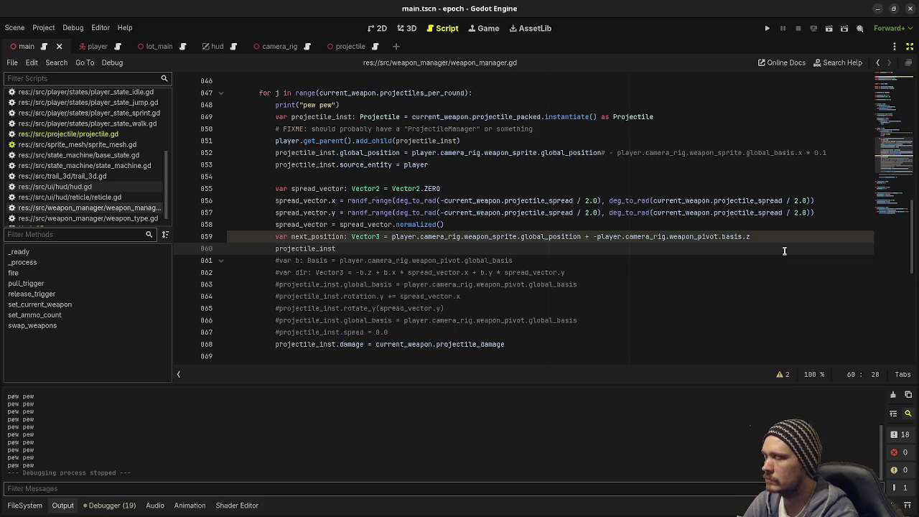
type(".look_at")
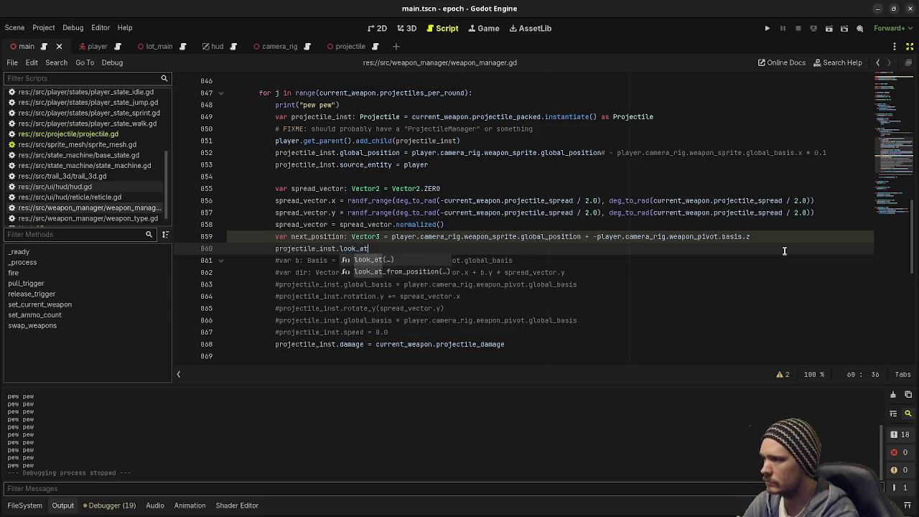
key("Return")
type("next_posi)")
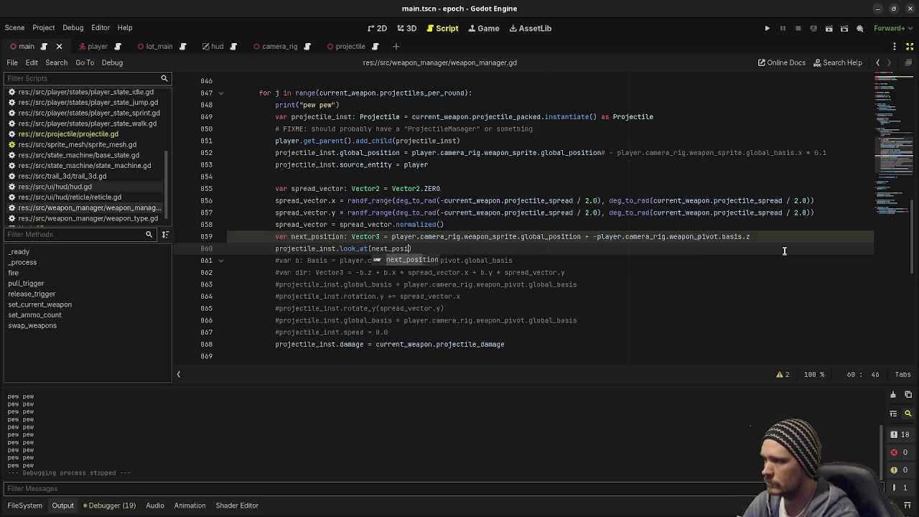
key("Return")
type(", ")
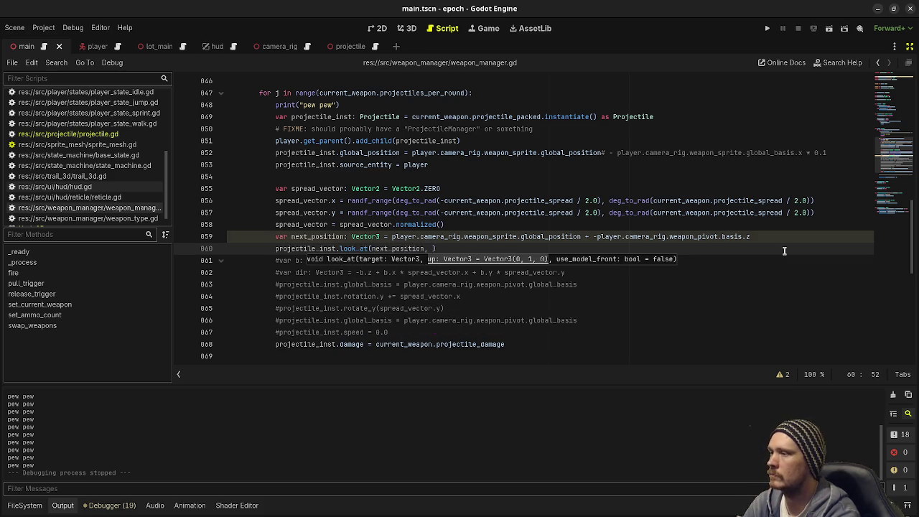
type("Vector3.UP")
key("F5")
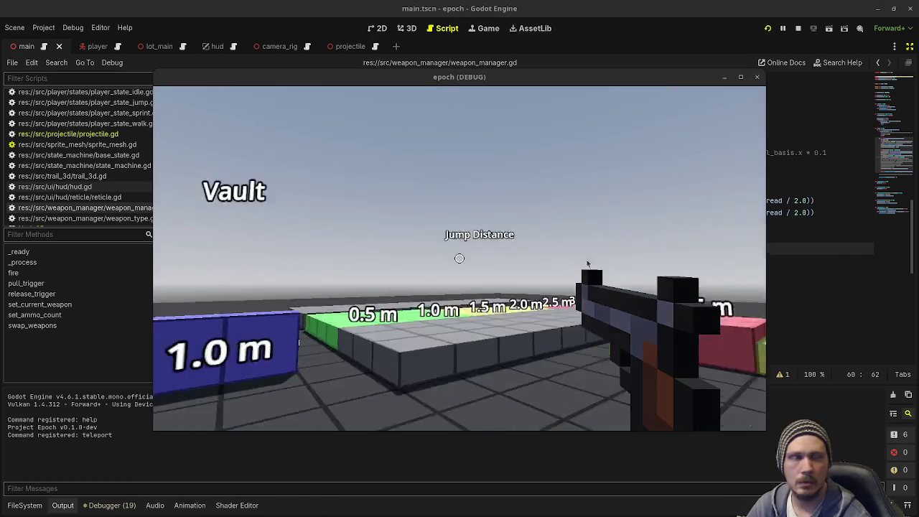
Fire the weapon four times in the running game, then stop it with F8
mouse_move(606, 249)
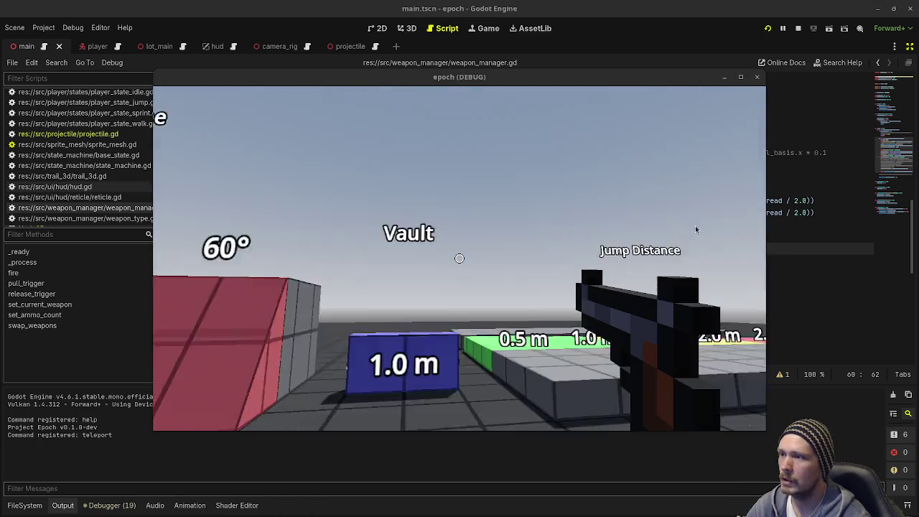
mouse_move(481, 86)
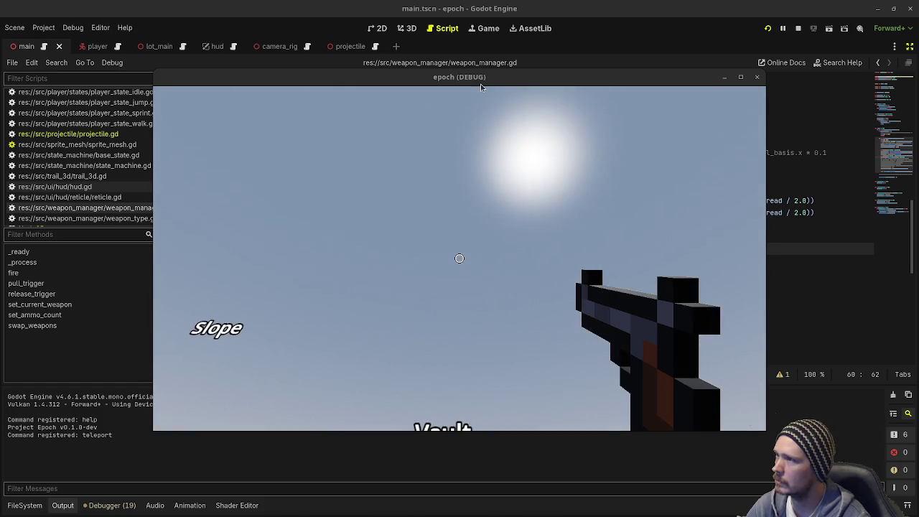
mouse_move(831, 234)
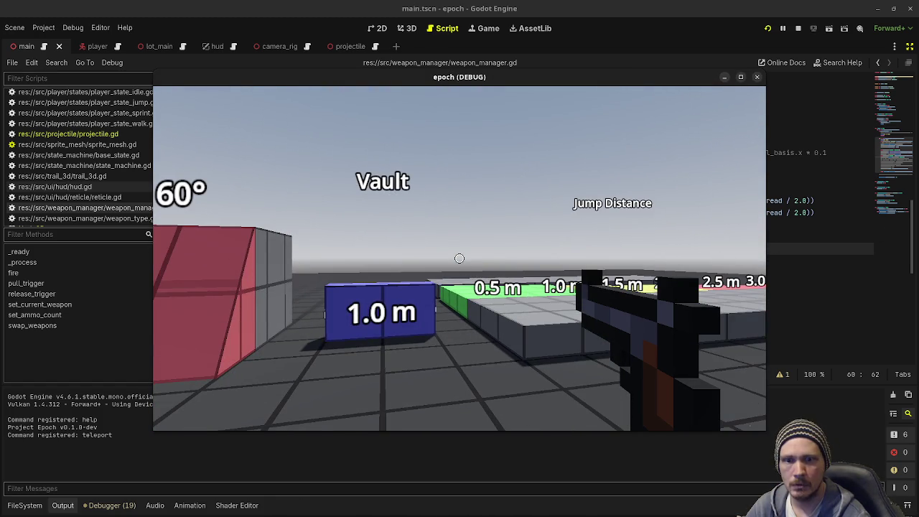
left_click(459, 258)
left_click(459, 258)
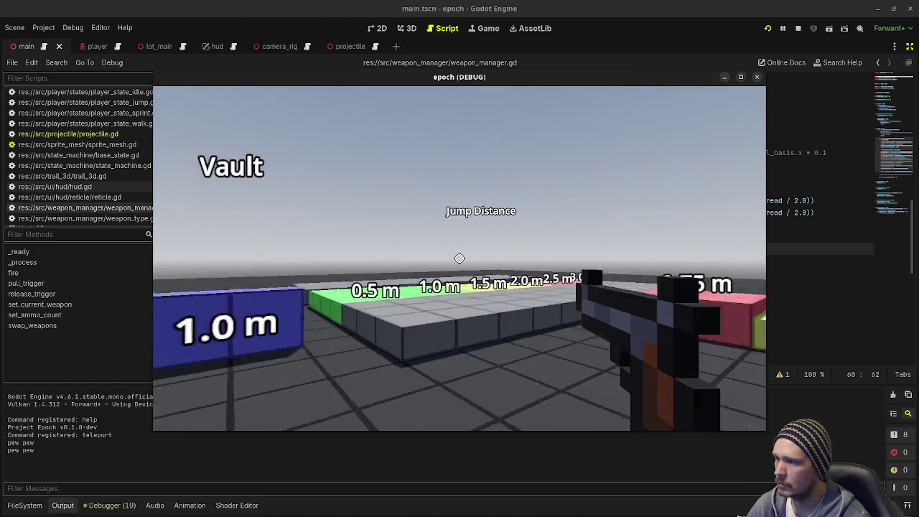
left_click(459, 259)
left_click(459, 258)
left_click(459, 258)
left_click(459, 258)
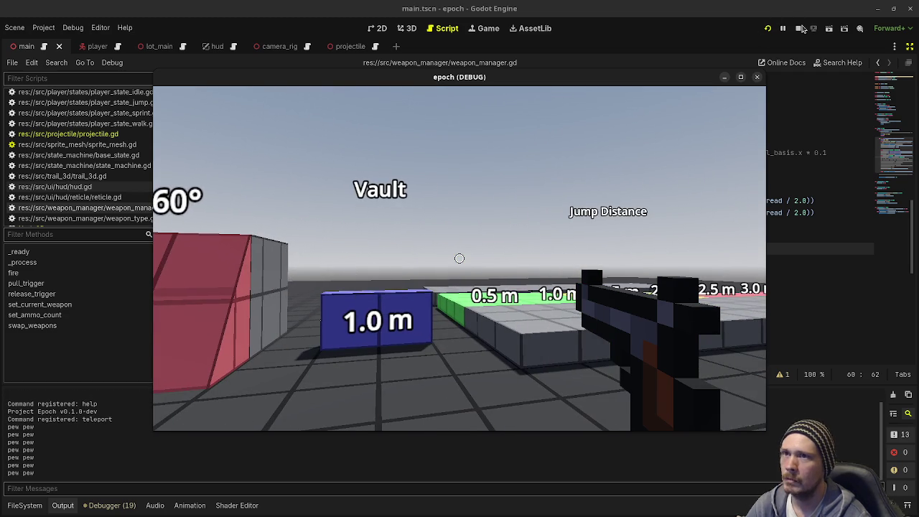
key("F8")
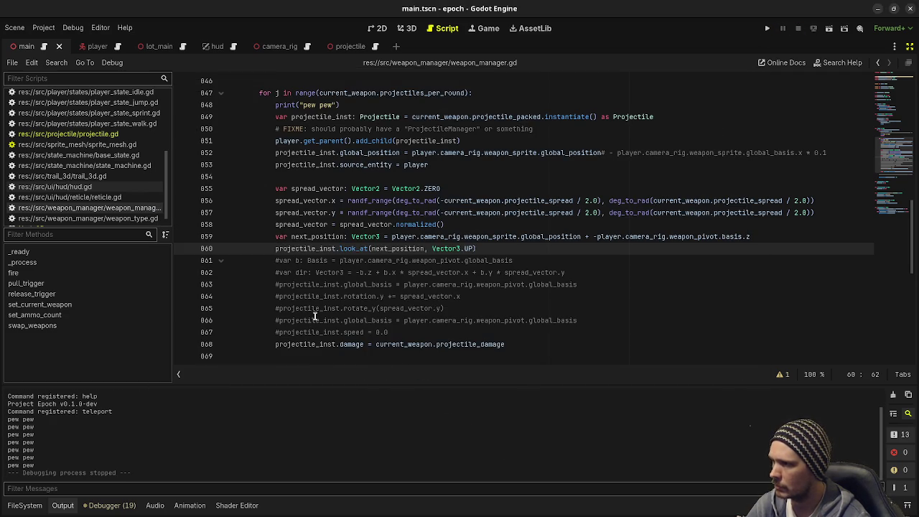
double_click(325, 239)
left_click(394, 237)
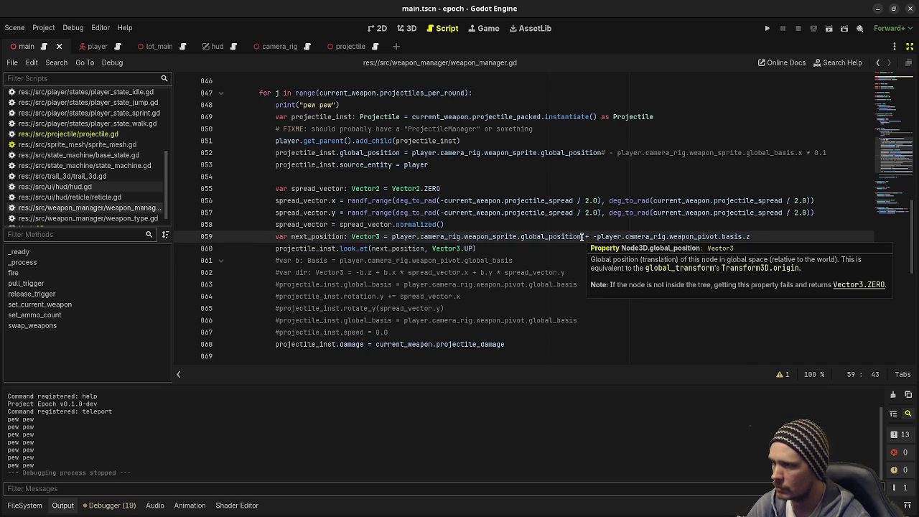
mouse_move(483, 240)
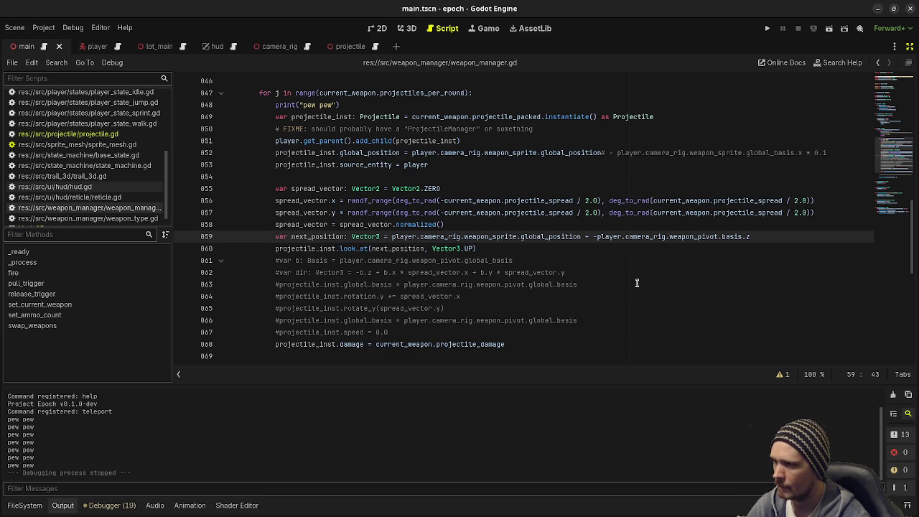
left_click(767, 28)
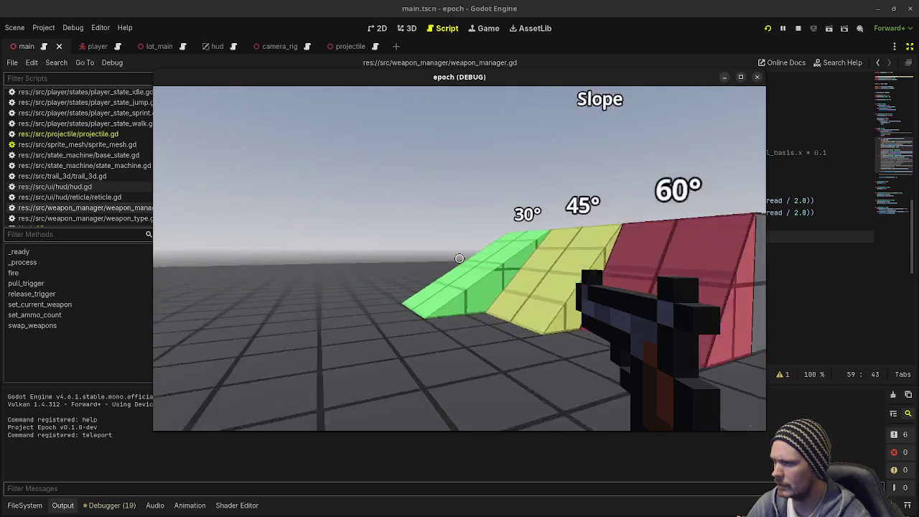
left_click(459, 258)
left_click(459, 258)
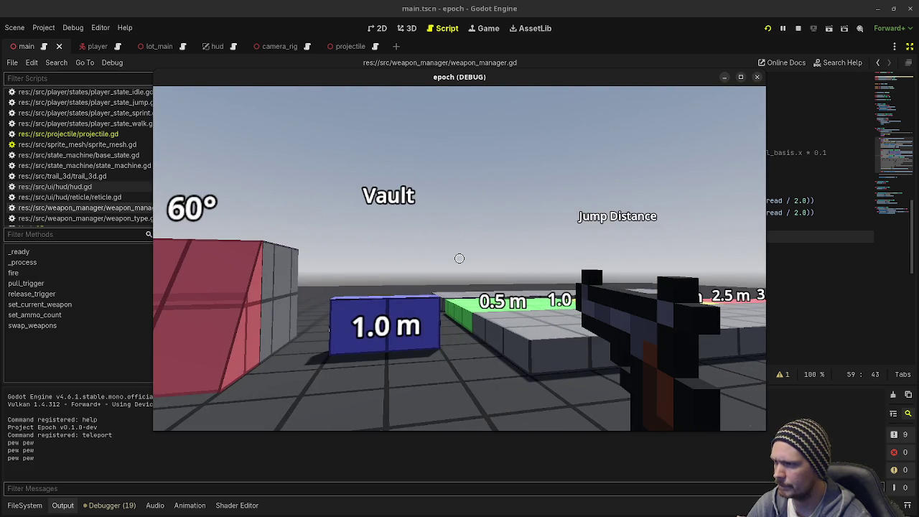
left_click(459, 258)
left_click(459, 259)
left_click(459, 258)
left_click(459, 258)
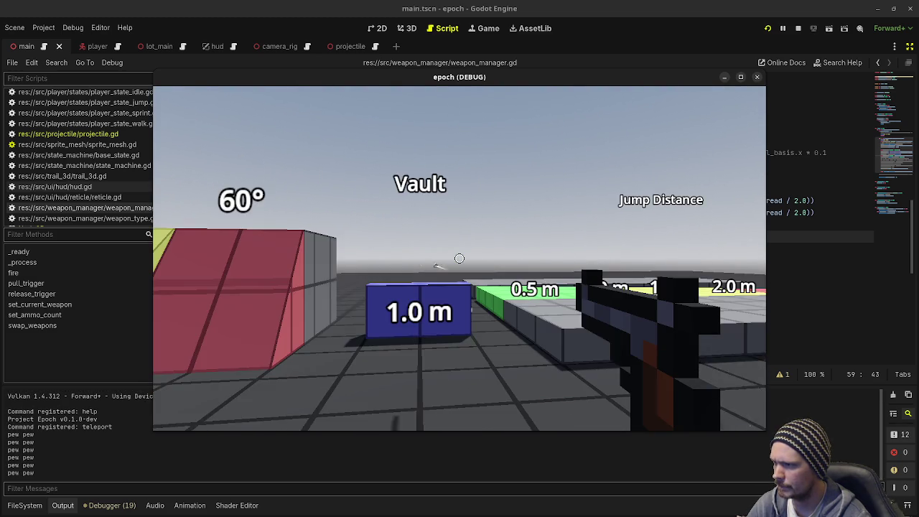
left_click(459, 258)
left_click(460, 259)
left_click(459, 259)
left_click(459, 258)
left_click(459, 258)
left_click(459, 258)
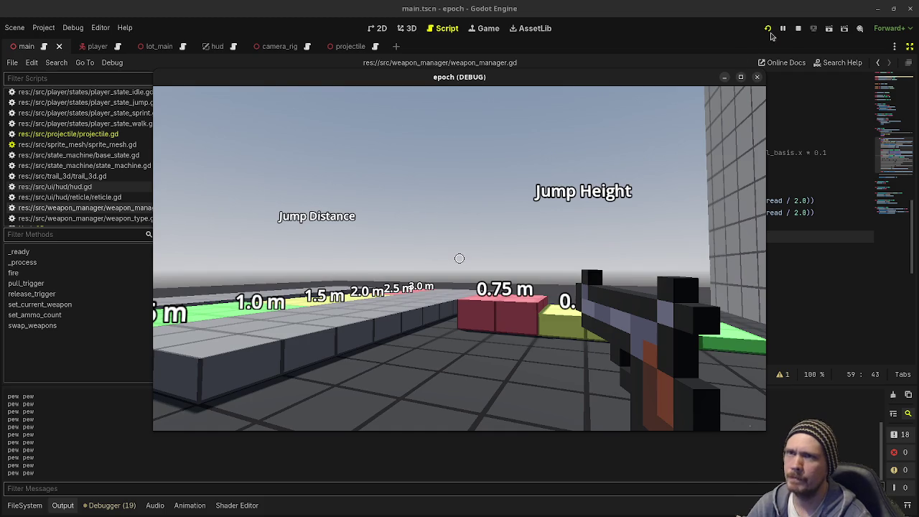
left_click(798, 28)
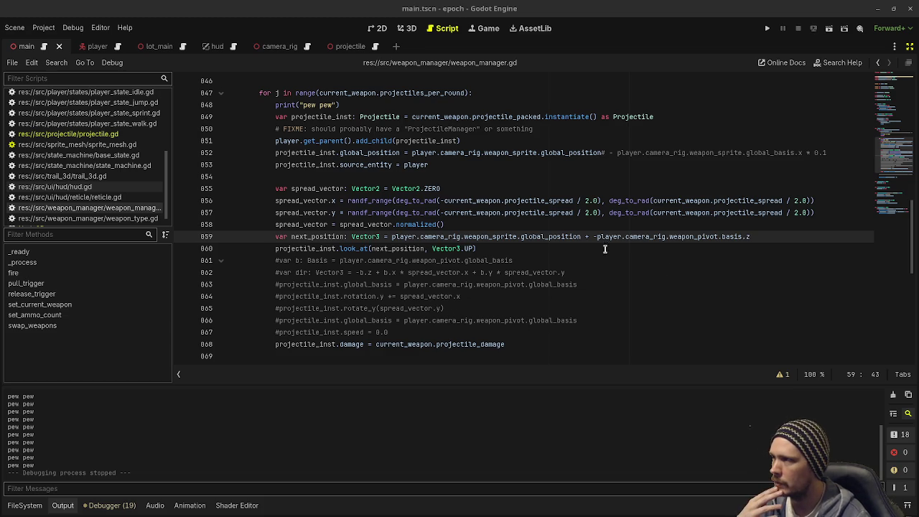
Comment out the old projectile spawning lines with Ctrl+K
scroll(491, 273, "up", 2)
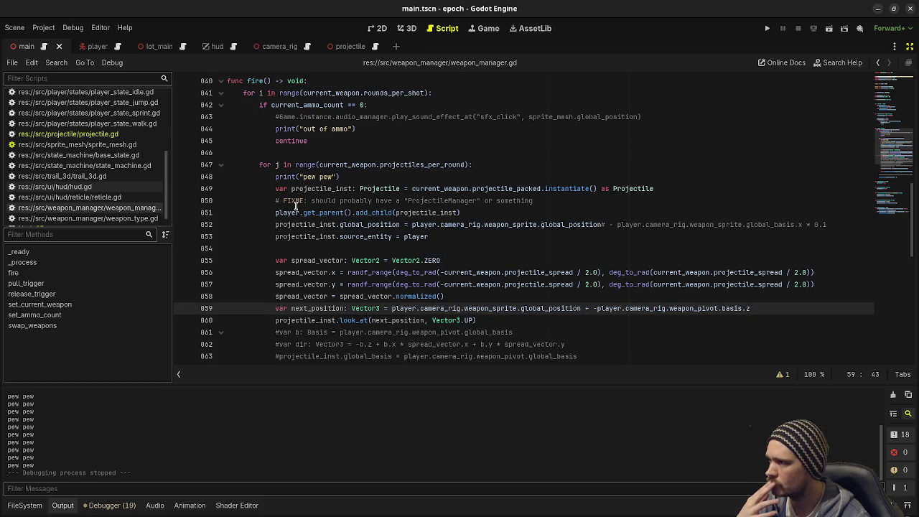
mouse_move(275, 188)
left_mouse_down()
mouse_move(316, 248)
mouse_move(326, 286)
mouse_move(441, 270)
left_mouse_up()
key("ctrl+k")
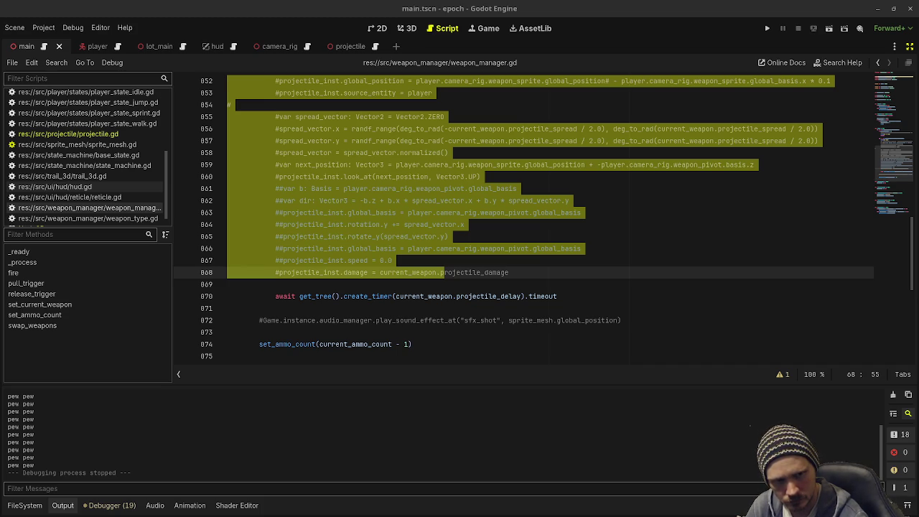
left_click(536, 252)
Create func spawn_projectile(target_position: Vector3) -> void: above pull_trigger and paste the spawning code into it
scroll(485, 293, "down", 4)
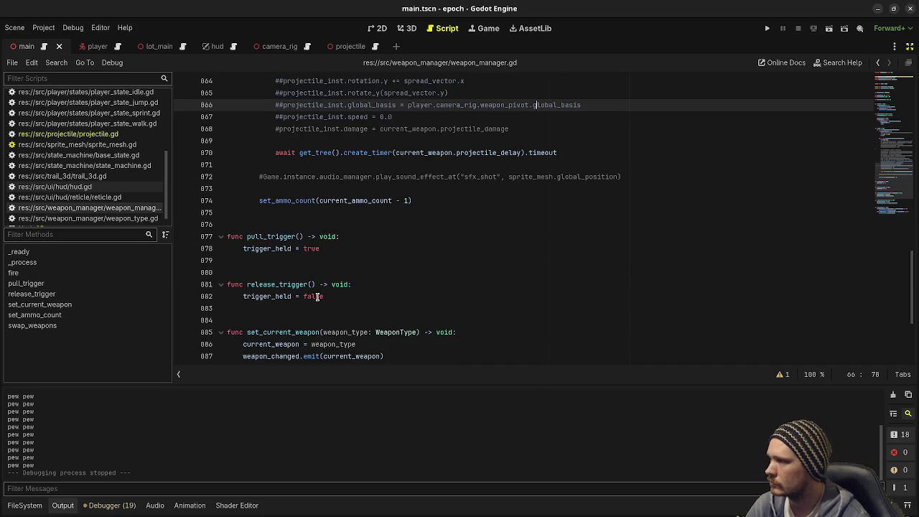
left_click(322, 220)
key("Return")
key("Up")
key("Return")
type("func spawn_projectile(next")
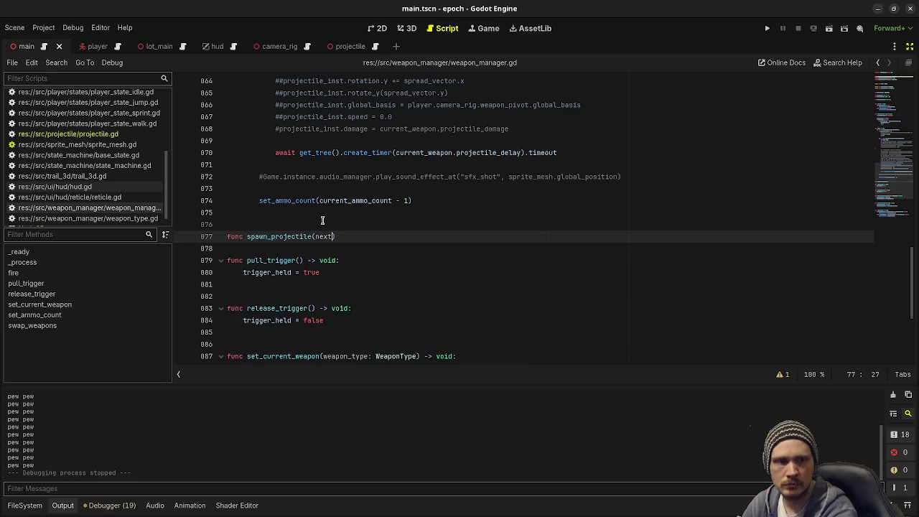
key("BackSpace")
key("BackSpace")
key("BackSpace")
type("target_position: Vector3")
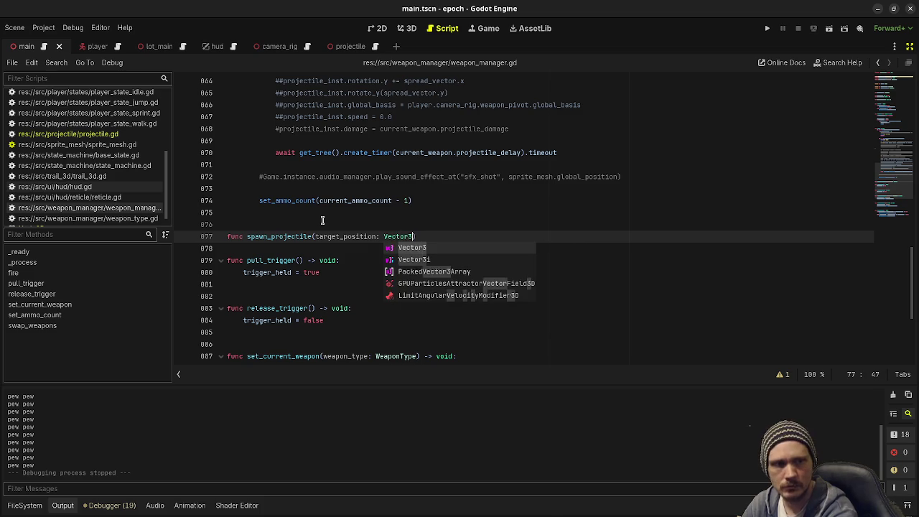
key("End")
type("-> void:")
key("Return")
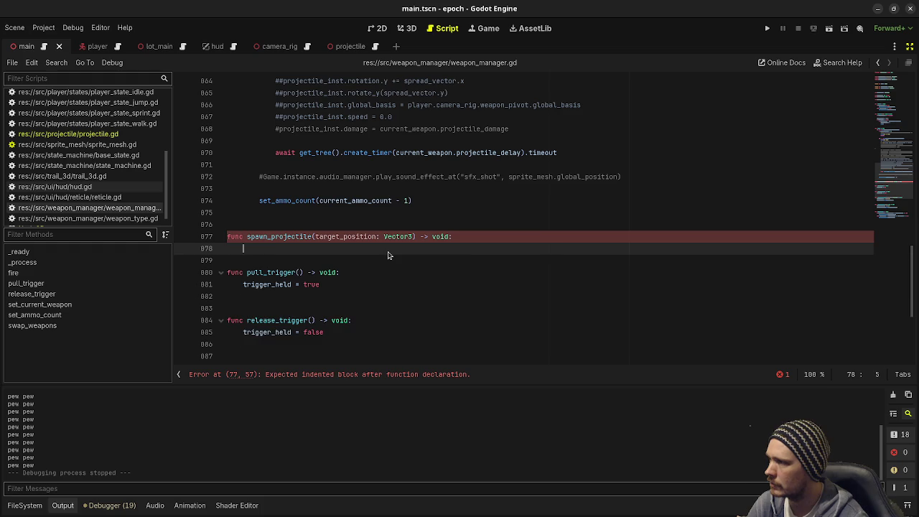
type("var projectile_inst: Projectile = current_weapon.projectile_packed.instantiate() as Projectile \tprojectile_inst.damage = current_weapon.projectile_damage \tMain.instance.add_child(projectile_inst) \tprojectile_inst.position = global_position \tprojectile_inst.source_entity = player_controller \tprojectile_inst.look_at(target_position, Vector3.UP)")
Use player.get_parent(), start at weapon_sprite.global_position, set source_entity to player, and save
left_click_drag(295, 272, 241, 272)
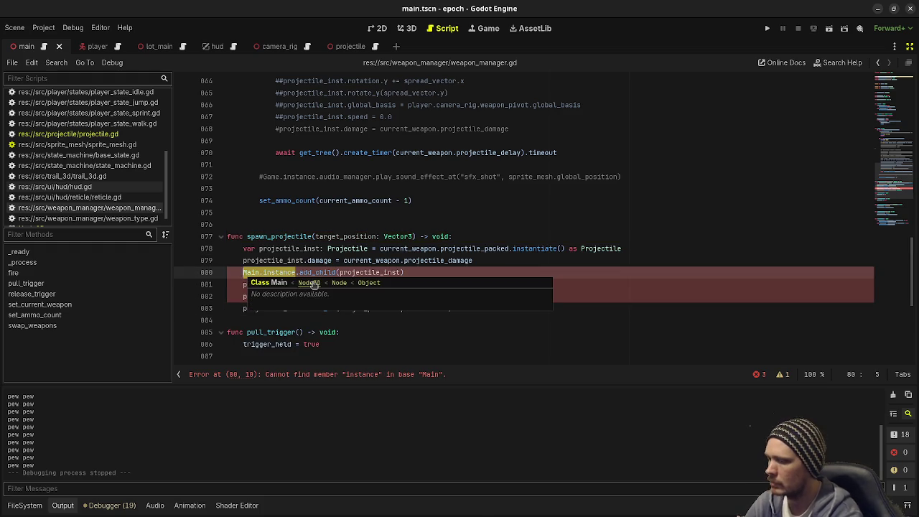
type("player.get_parent()")
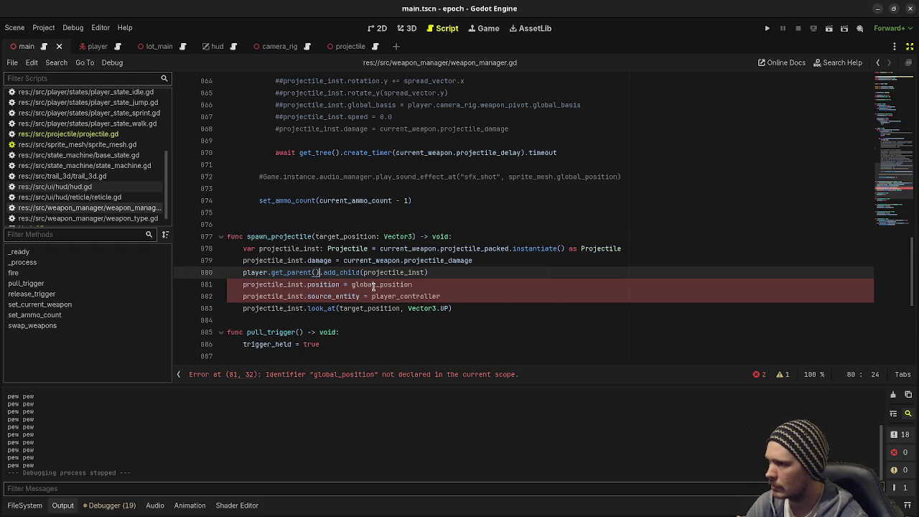
left_click(351, 284)
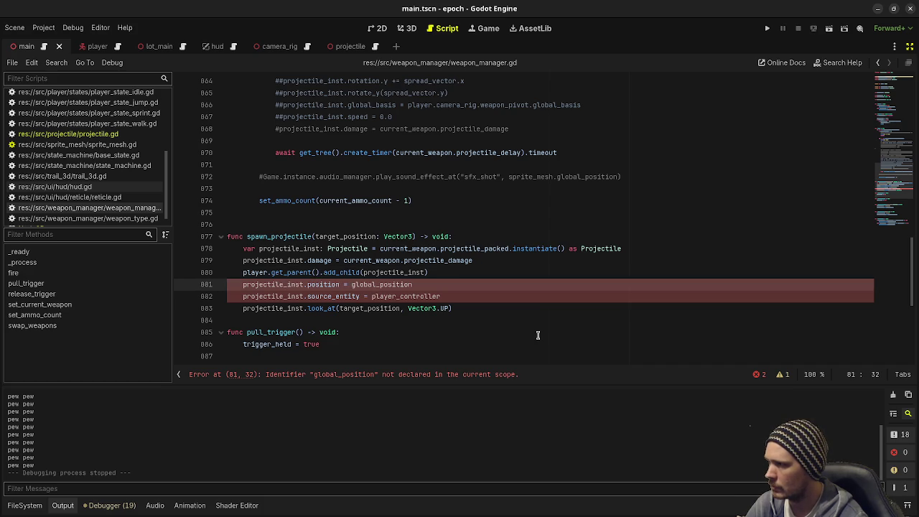
type("player.camera_")
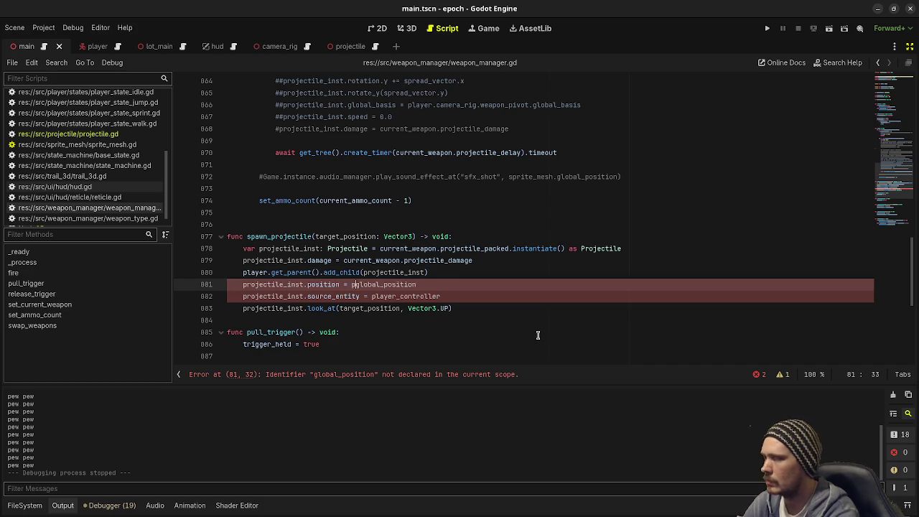
type("rig.weapon")
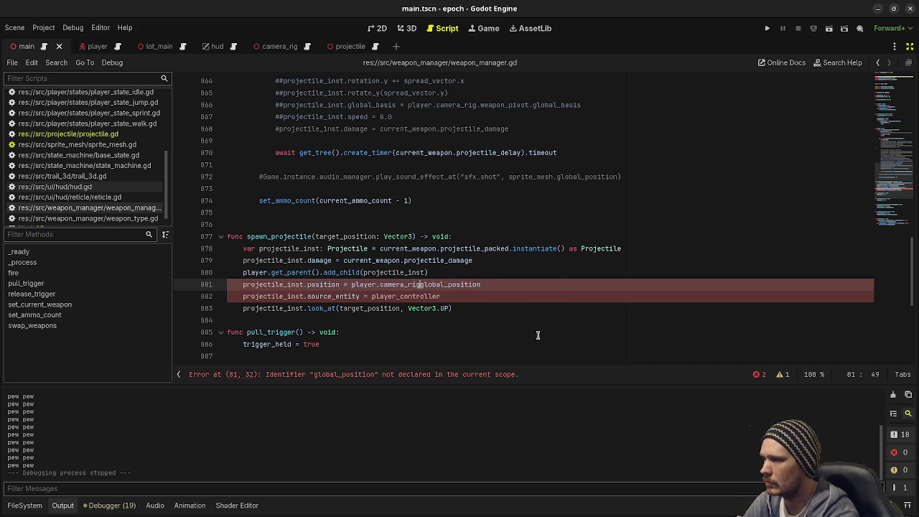
type("_sprite.")
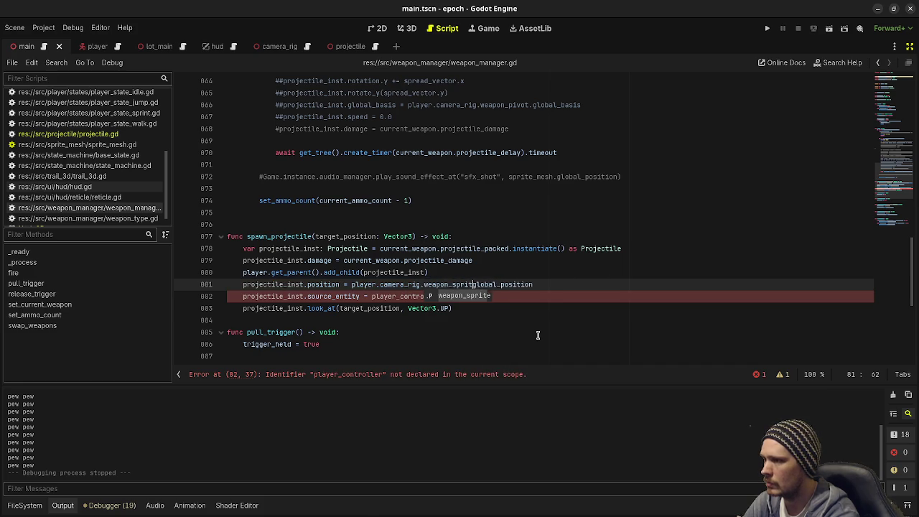
double_click(395, 296)
type("player")
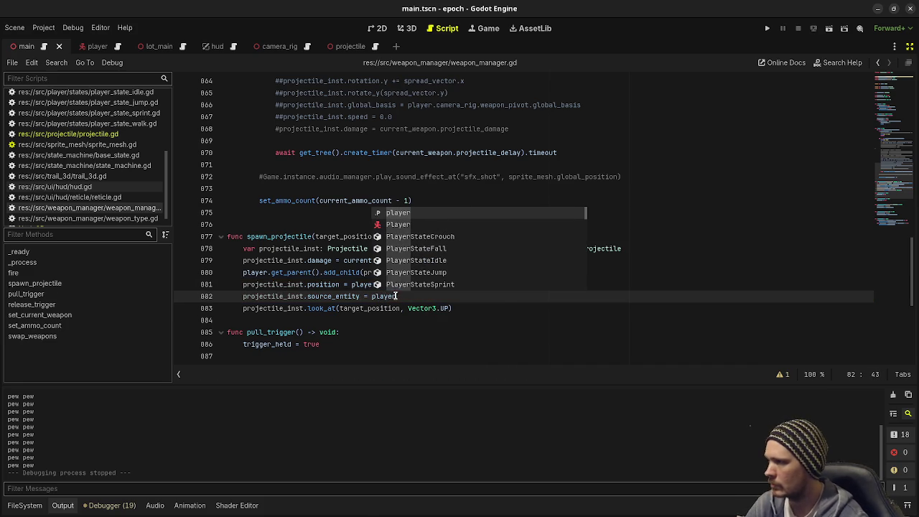
left_click(291, 284)
key("ctrl+s")
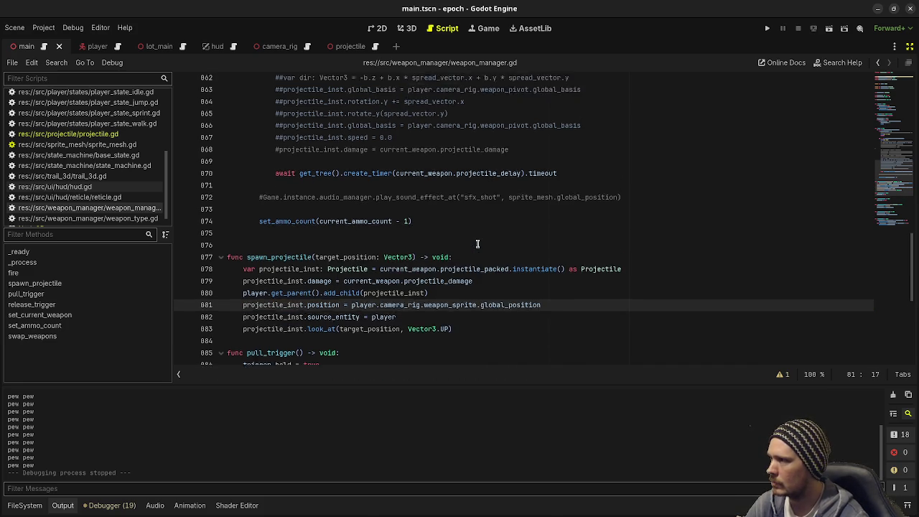
Replace the await line in fire() with the pasted raycast block ending in spawn_projectile(target_position)
scroll(477, 259, "up", 3)
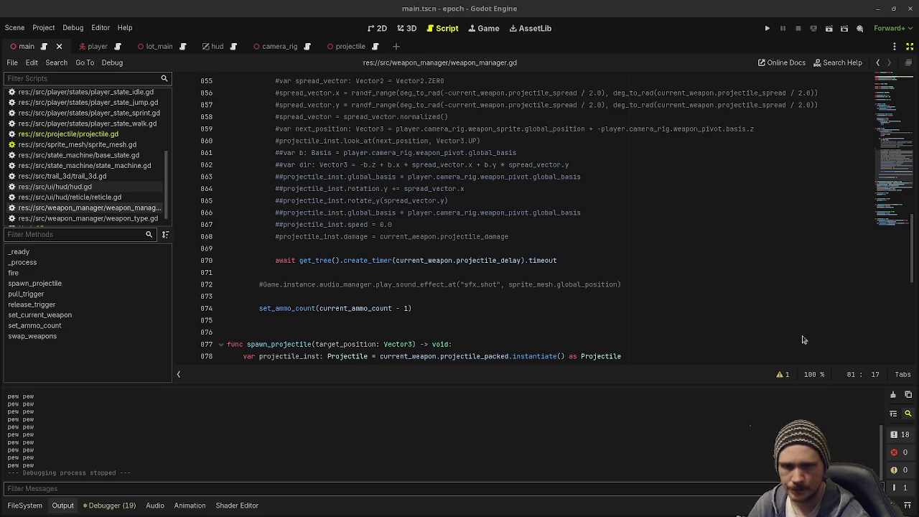
scroll(516, 236, "up", 3)
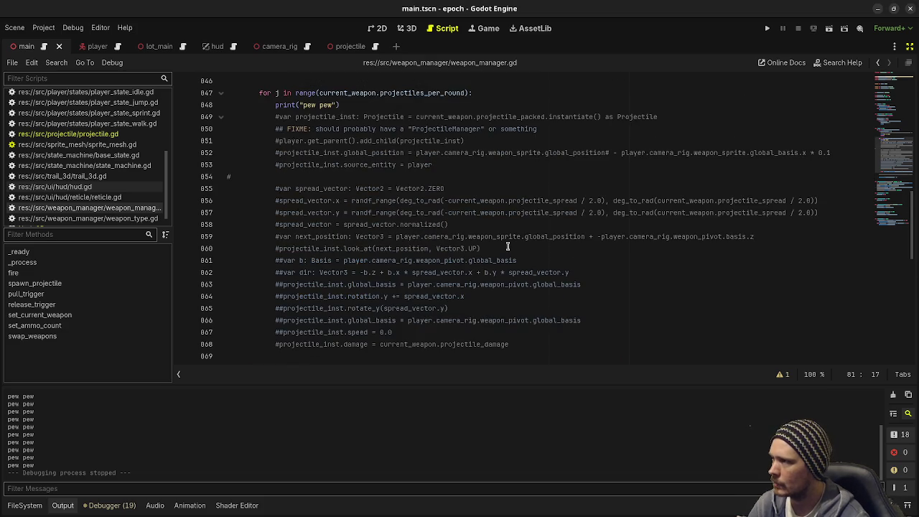
scroll(507, 246, "down", 1)
left_click(539, 315)
left_click(584, 308)
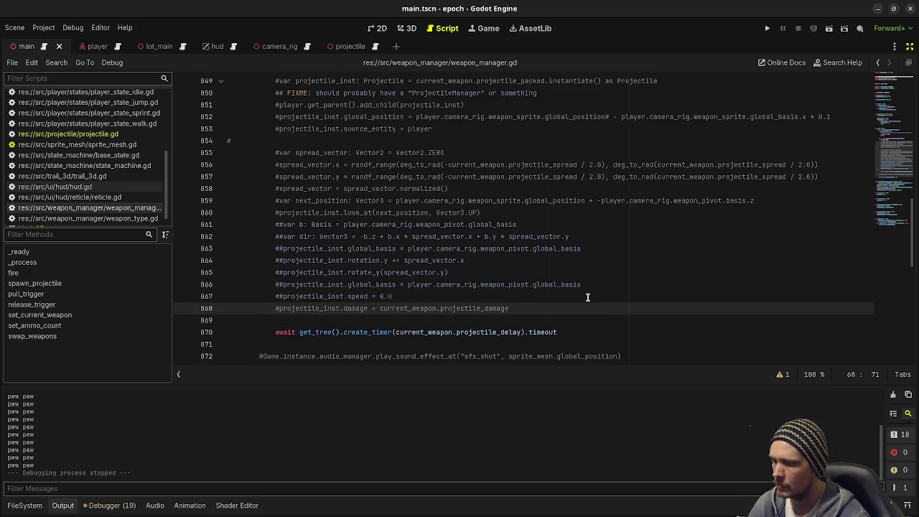
key("Down")
key("Down")
key("Home")
key("shift+End")
key("ctrl+v")
left_click_drag(249, 183, 355, 350)
Indent the raycast block and change all four player_controller references to player
key("Tab")
left_click(549, 230)
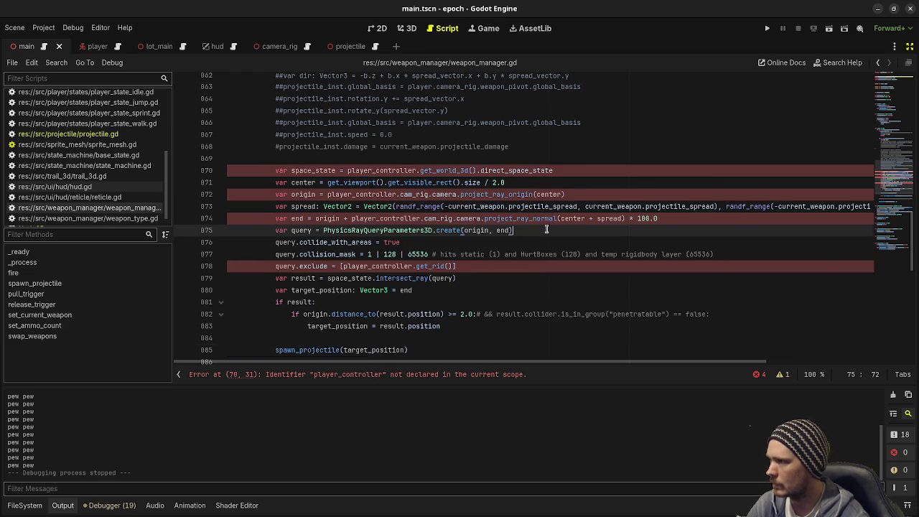
left_click(384, 172)
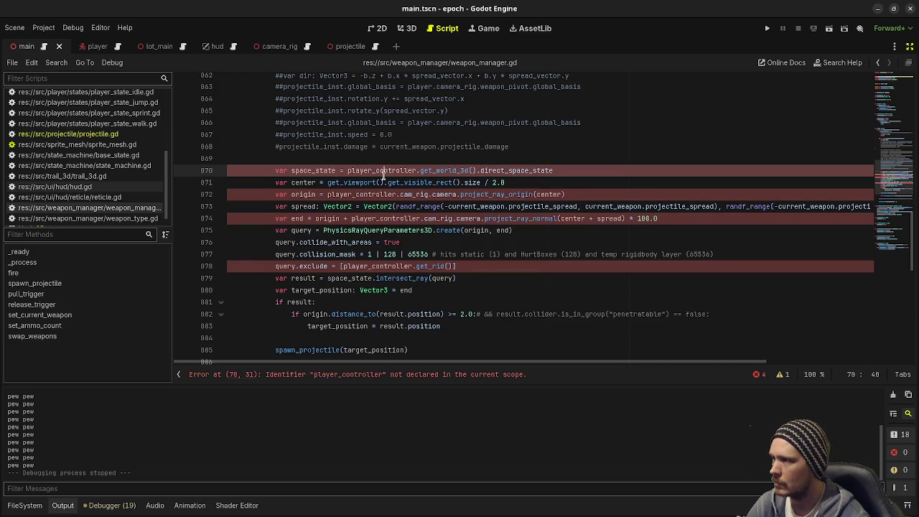
double_click(383, 173)
key("ctrl+d")
key("ctrl+d")
key("ctrl+d")
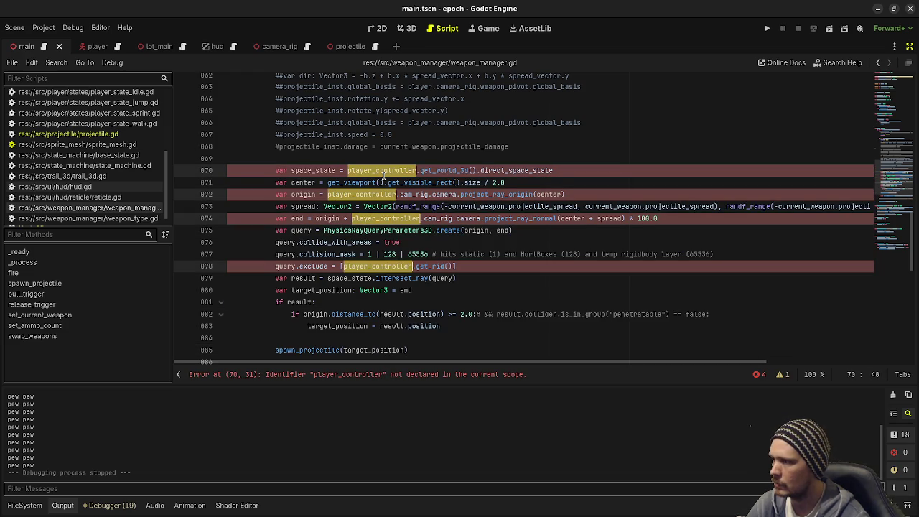
type("player")
left_click(468, 122)
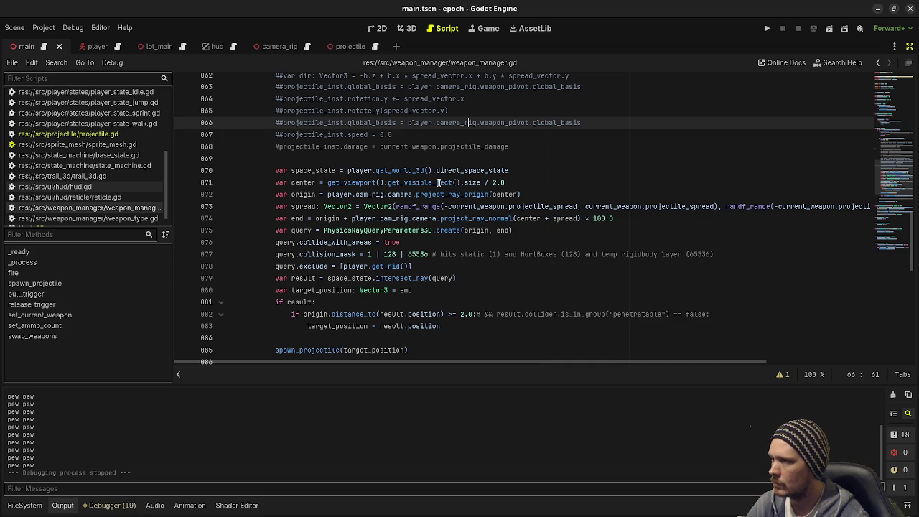
Comment out '| 128 | 65536' so the collision mask is just 1, then run the game
mouse_move(438, 183)
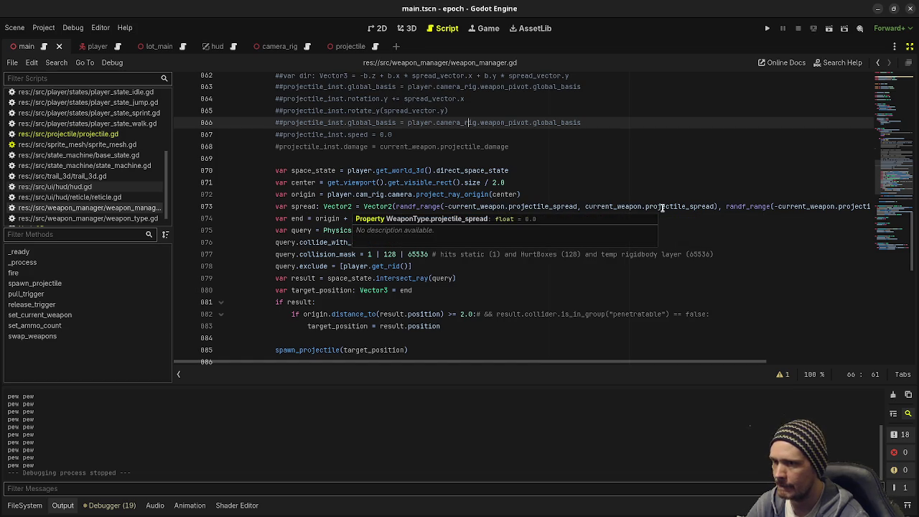
mouse_move(443, 207)
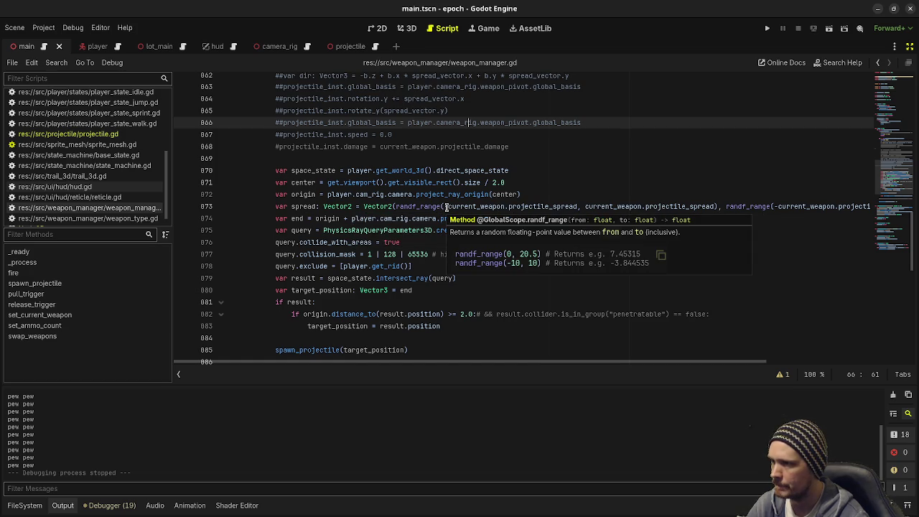
mouse_move(467, 231)
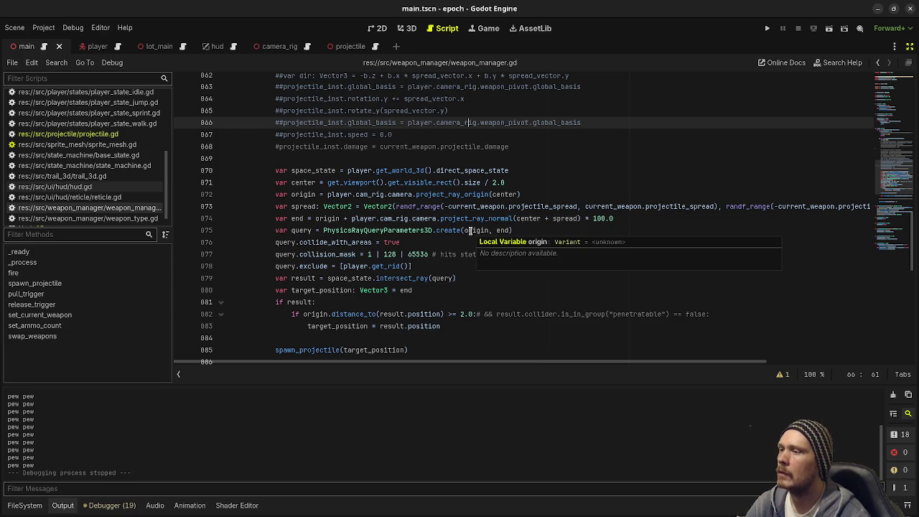
left_click(375, 254)
type("#")
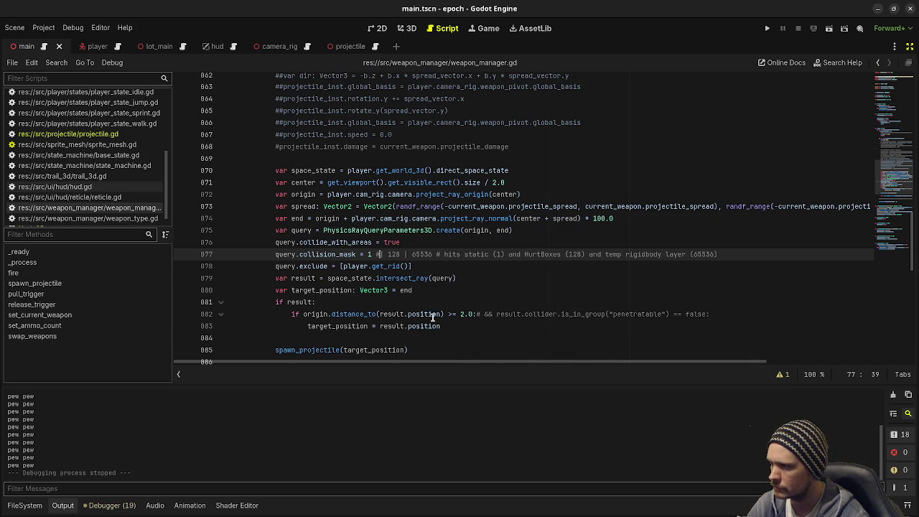
scroll(458, 313, "down", 1)
scroll(459, 313, "down", 1)
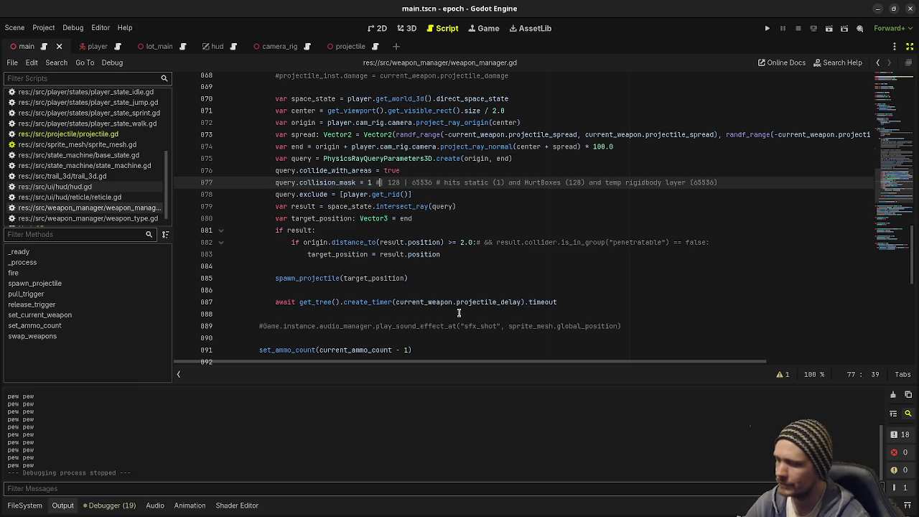
key("F5")
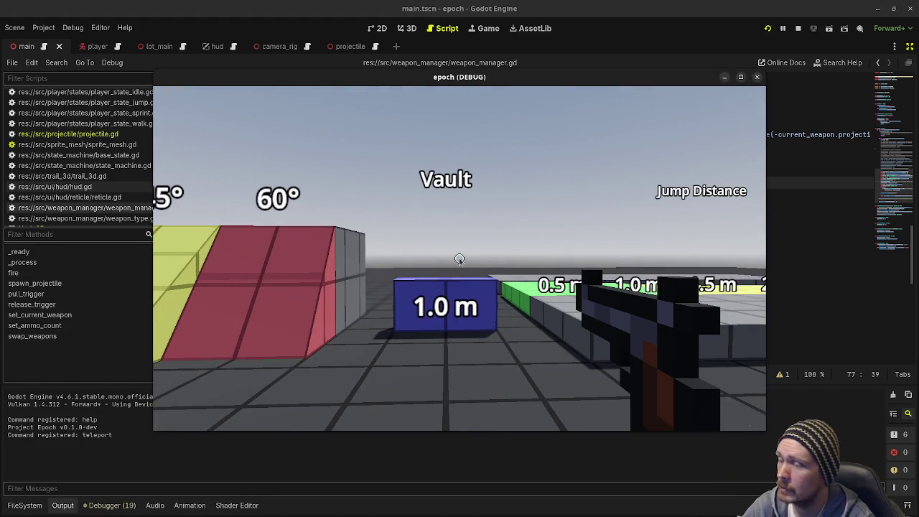
After firing raises the cam_rig error, rename cam_rig to camera_rig on lines 872 and 874
left_click(488, 238)
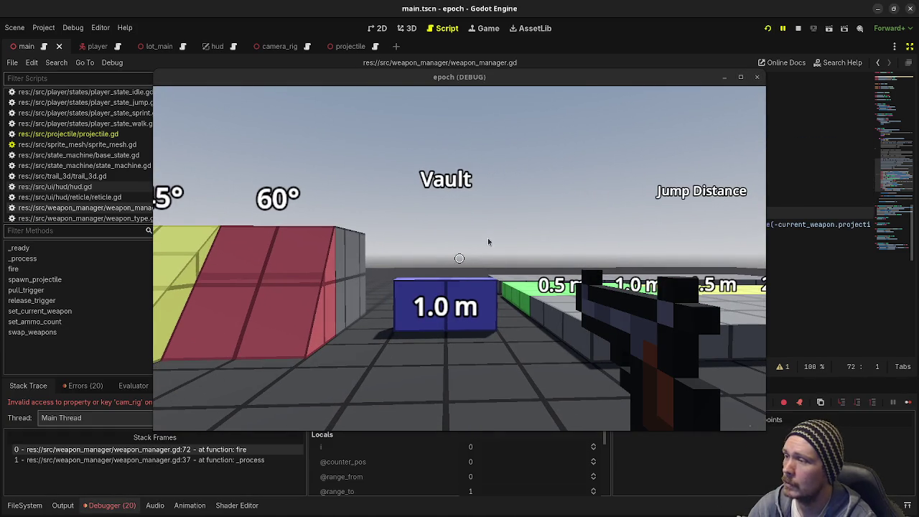
mouse_move(581, 84)
left_mouse_down()
mouse_move(578, 298)
mouse_move(547, 425)
left_mouse_up()
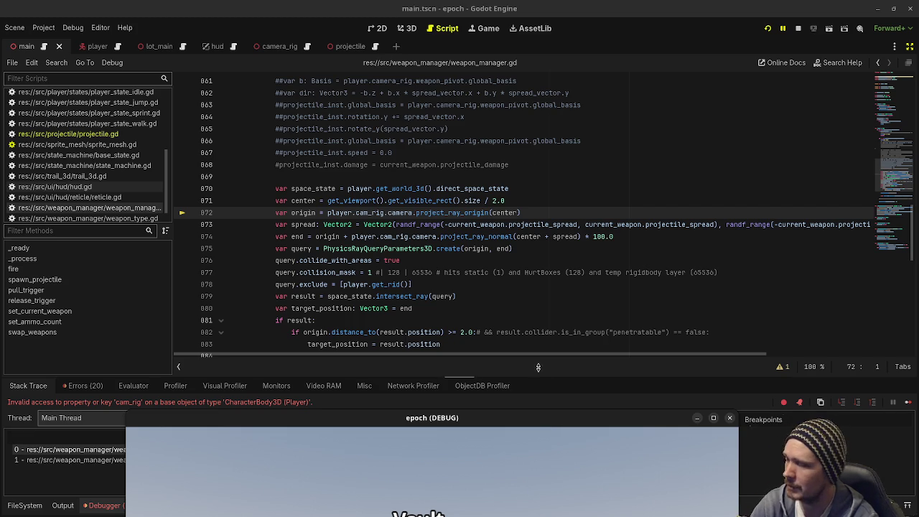
left_click(364, 213)
double_click(370, 213)
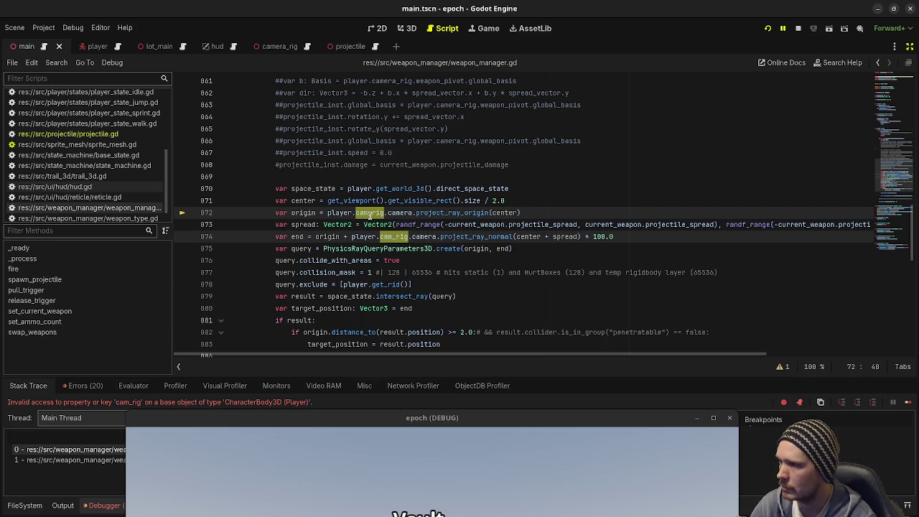
type("camera_rig")
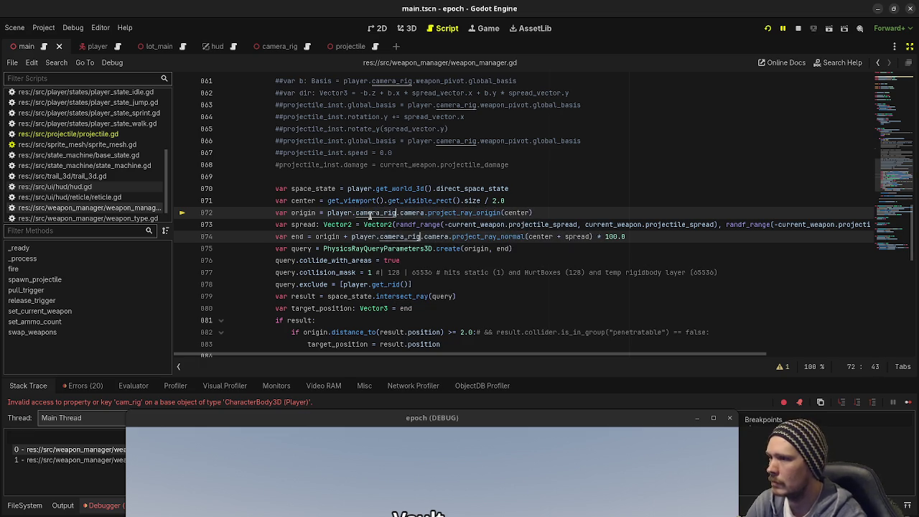